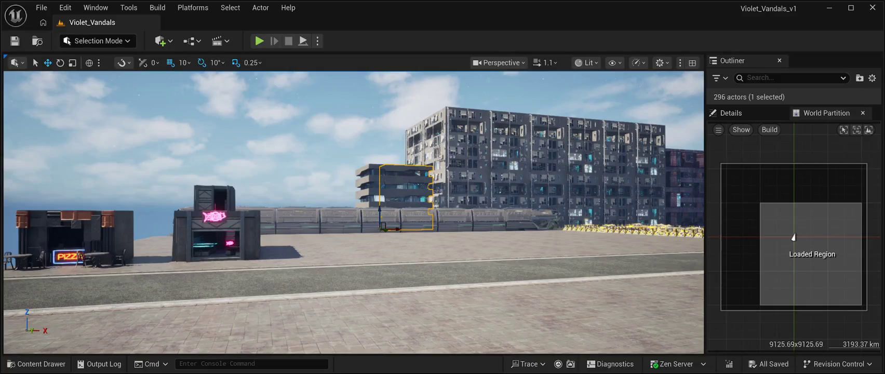
Step: Delete the wide apartment building and its narrow neighbouring tower, then bring up the Prefabs meshes
key("Delete")
left_click(370, 198)
key("Delete")
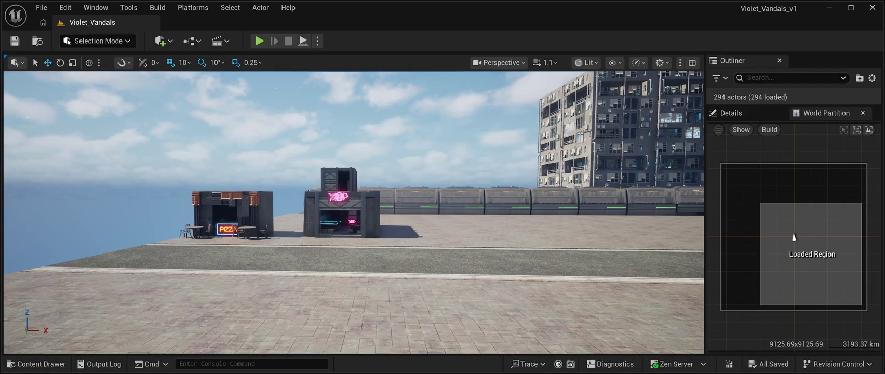
key("ctrl+space")
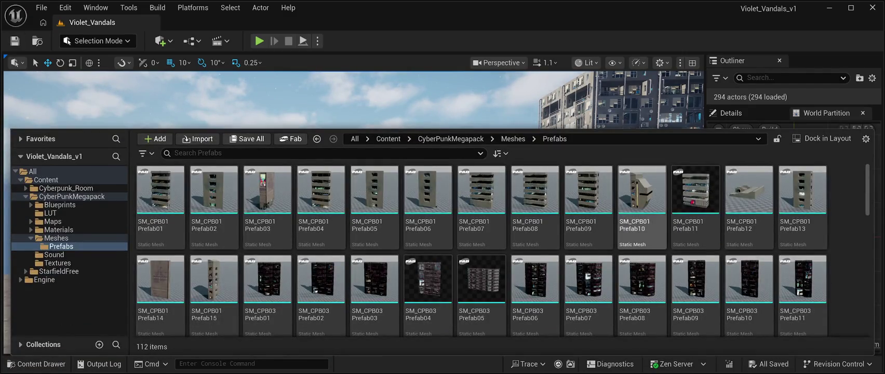
Step: Select the SM_CPB01 Prefab11 mesh and save the unsaved changes
left_click(696, 189)
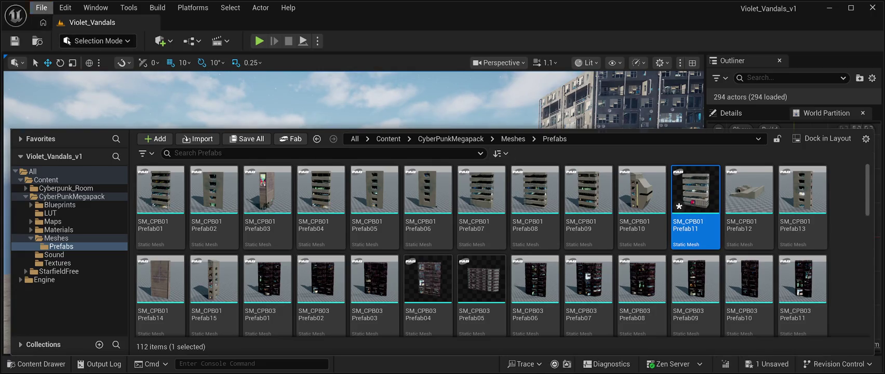
left_click(42, 7)
key("ctrl+shift+s")
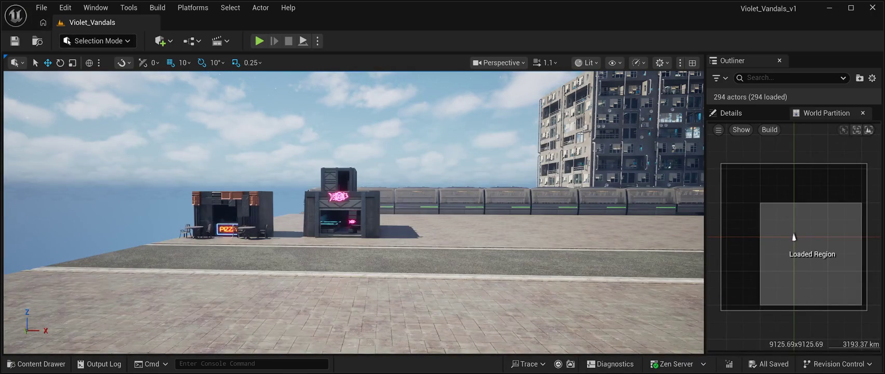
Step: Turn the view toward the apartment block and pick SM_CPB03 Prefab04 from the Prefabs meshes
left_click_drag(353, 208, 223, 208)
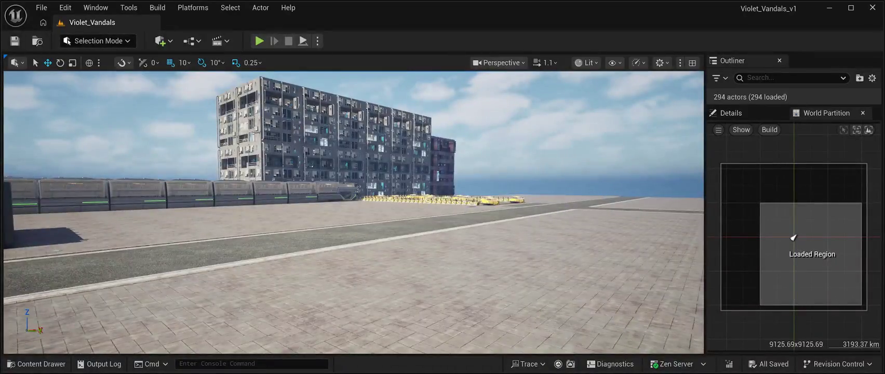
left_click(36, 363)
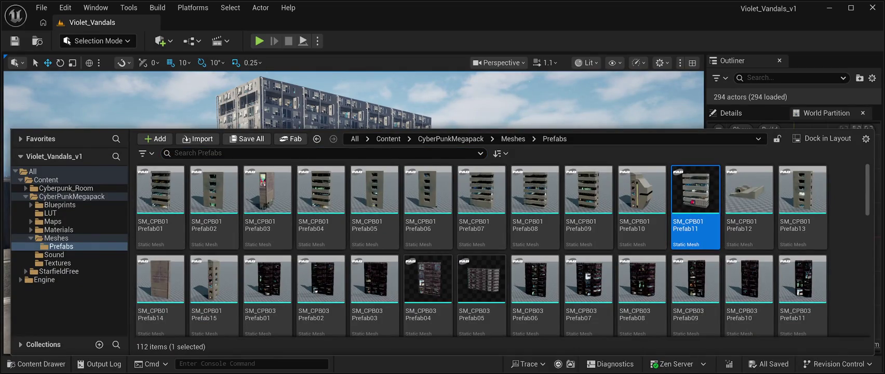
key("ctrl+space")
left_click(36, 364)
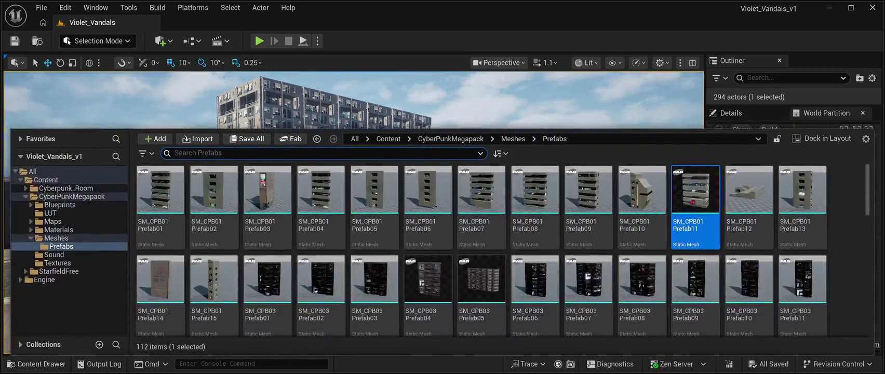
scroll(535, 281, "down", 1)
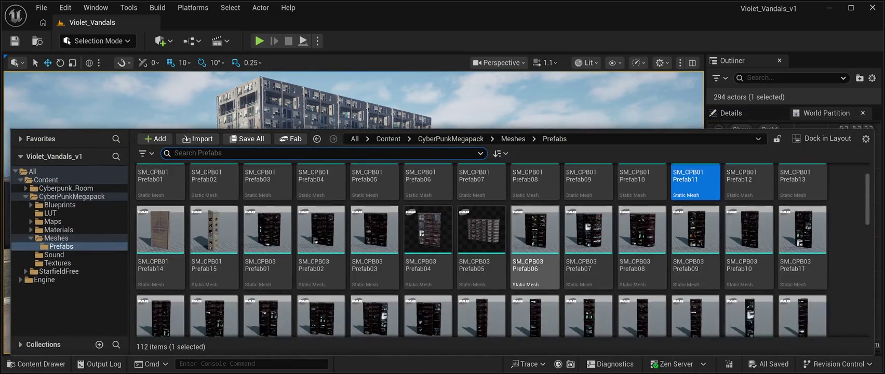
left_click(428, 231)
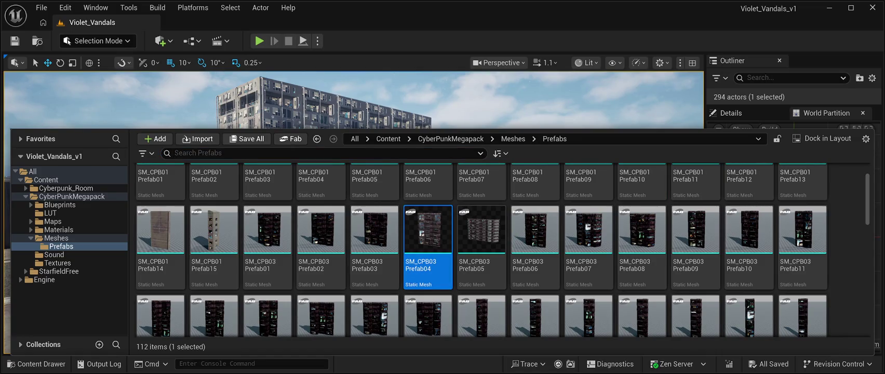
Step: Check the level, then pick the SM_CPB03 Prefab05 building mesh
key("ctrl+space")
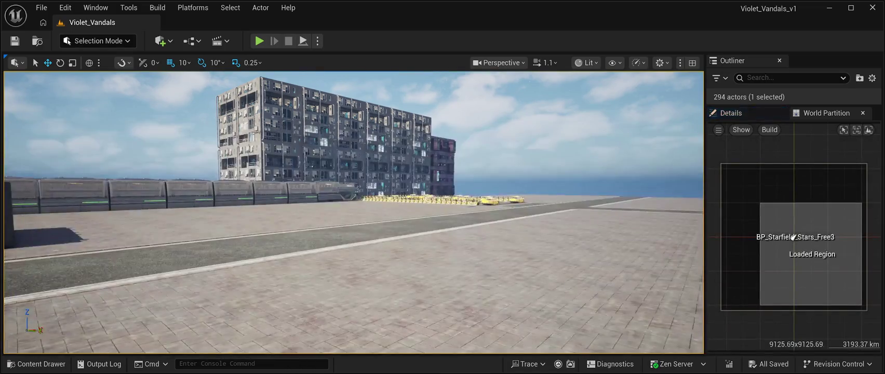
key("ctrl+space")
left_click(481, 229)
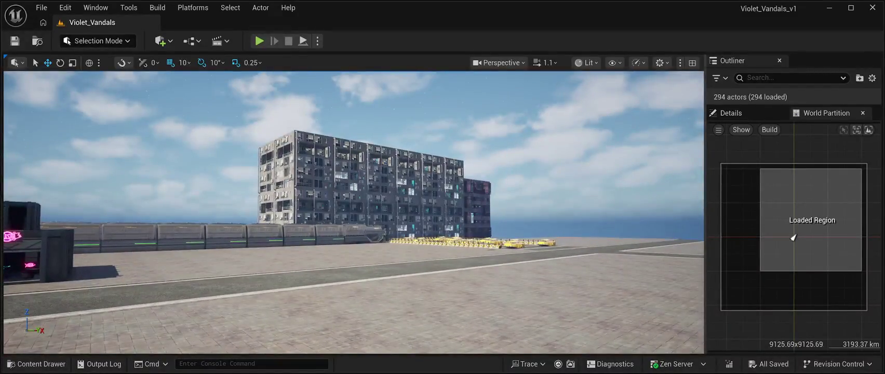
Step: Delete the small dark building and the tall narrow piece, save, and bring back the Prefabs meshes
left_click(477, 207)
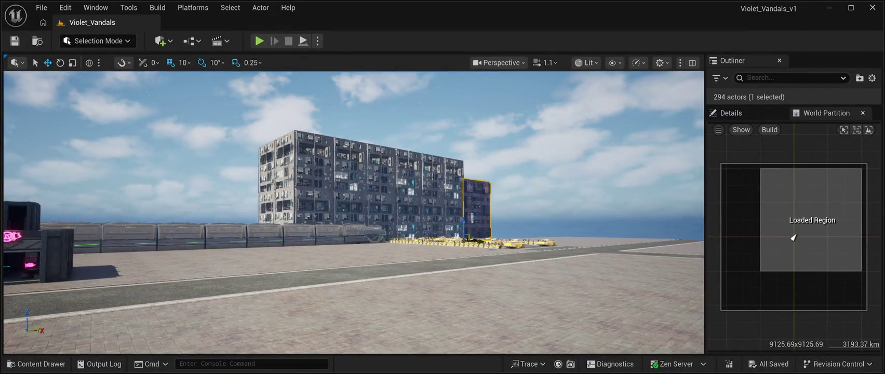
key("Delete")
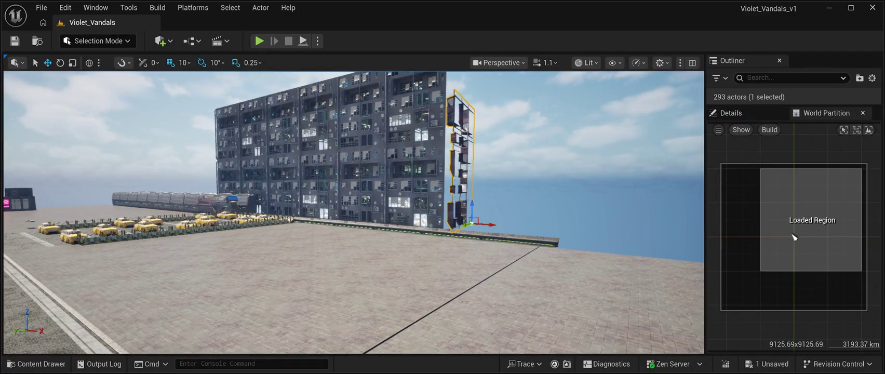
key("Delete")
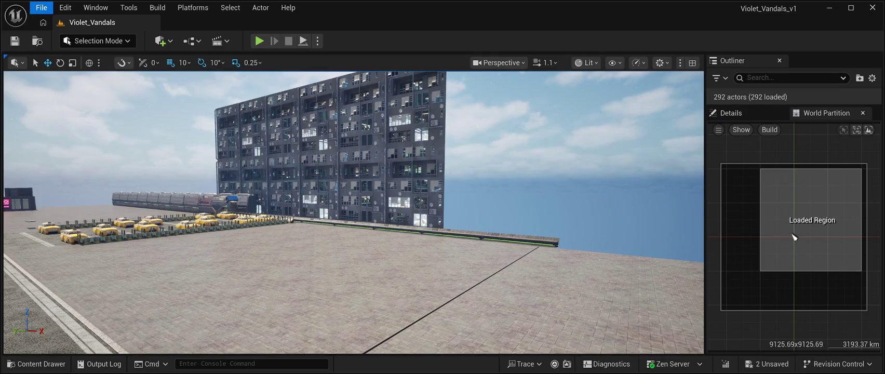
key("ctrl+s")
key("ctrl+space")
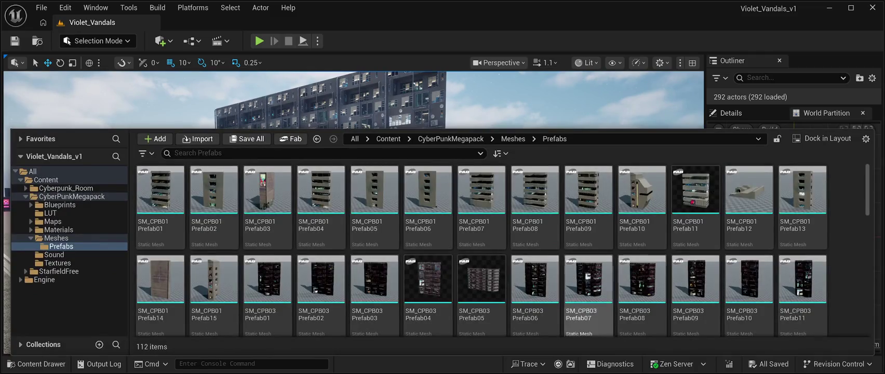
Step: Pick the SM_CPB03 Prefab05 building mesh in the Content Drawer
left_click(481, 280)
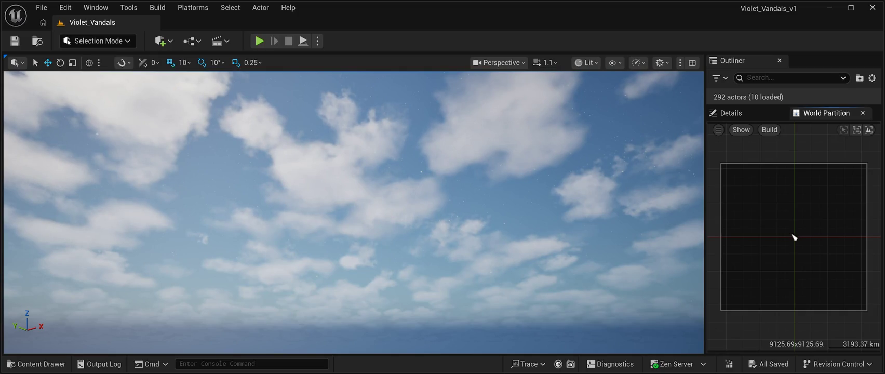
Step: Load the city region from the World Partition map, pick SM_CPB03 Prefab05, and fly back to the buildings
double_click(793, 237)
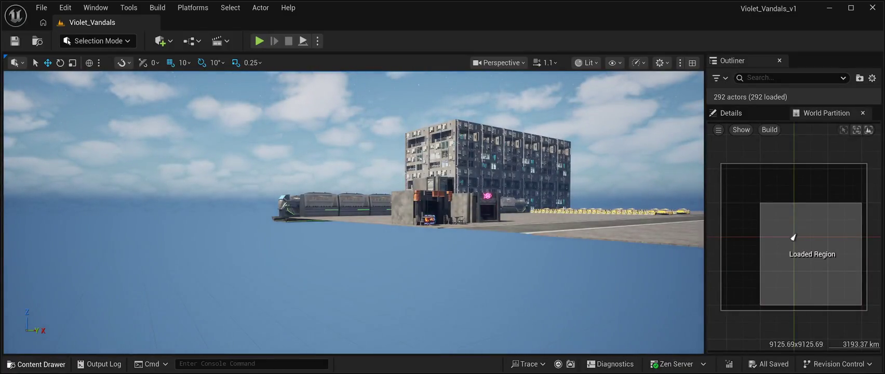
key("ctrl+space")
left_click(482, 291)
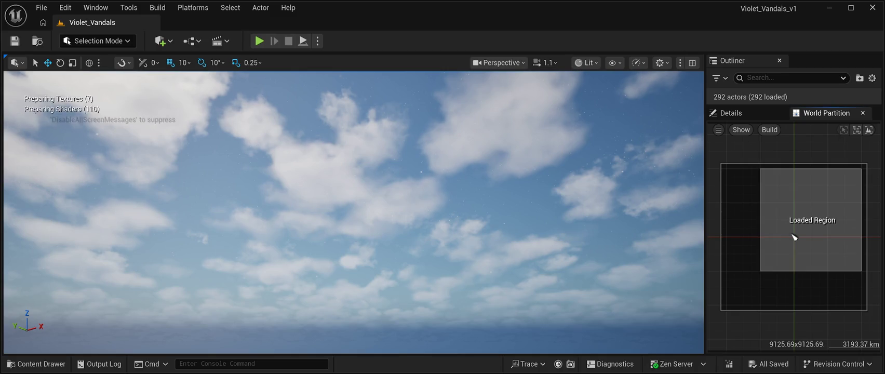
key("w")
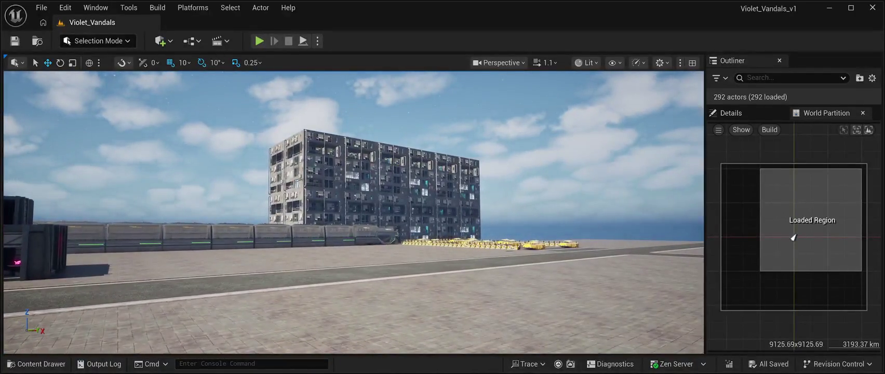
left_click(36, 363)
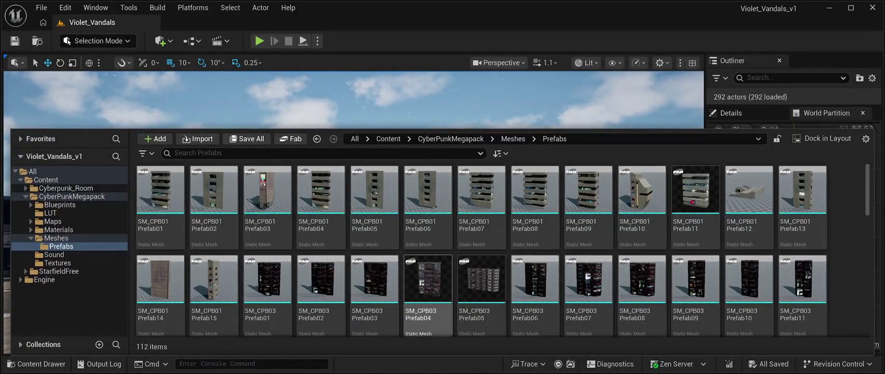
Step: Drag SM_CPB03 Prefab04 into the level and pick the SM_Slum Prefab10 mesh
left_click(428, 281)
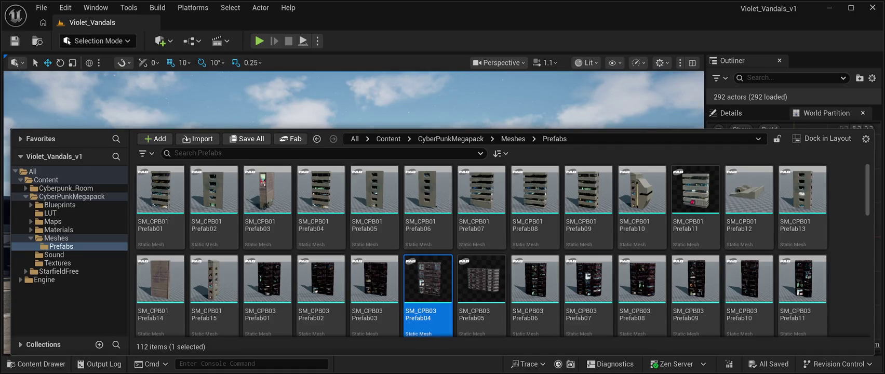
left_click_drag(428, 281, 375, 228)
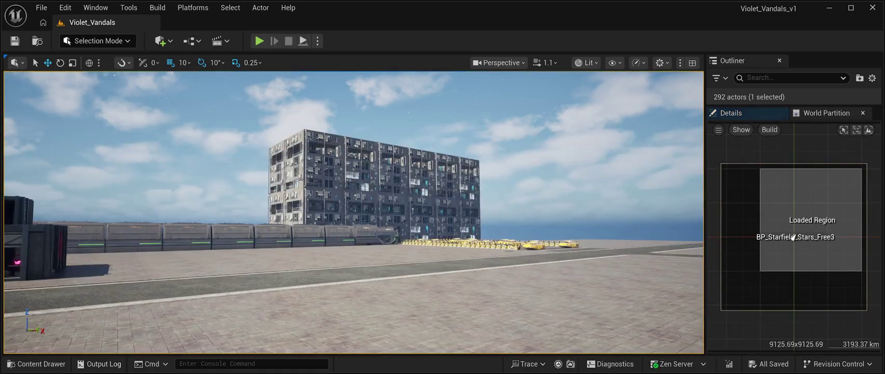
left_click(37, 364)
scroll(503, 249, "down", 5)
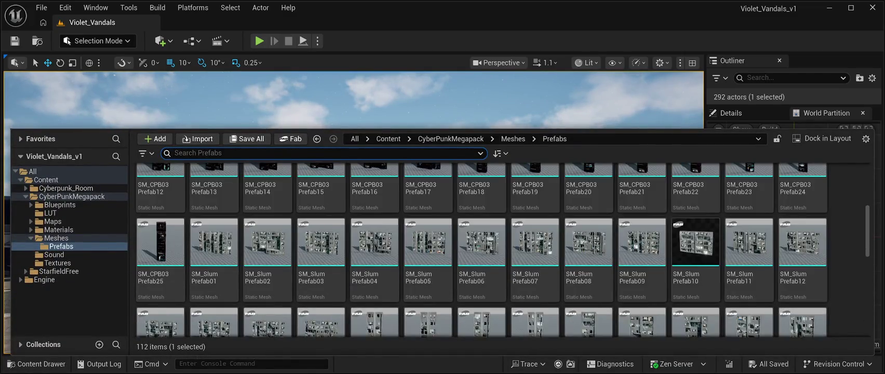
left_click(696, 243)
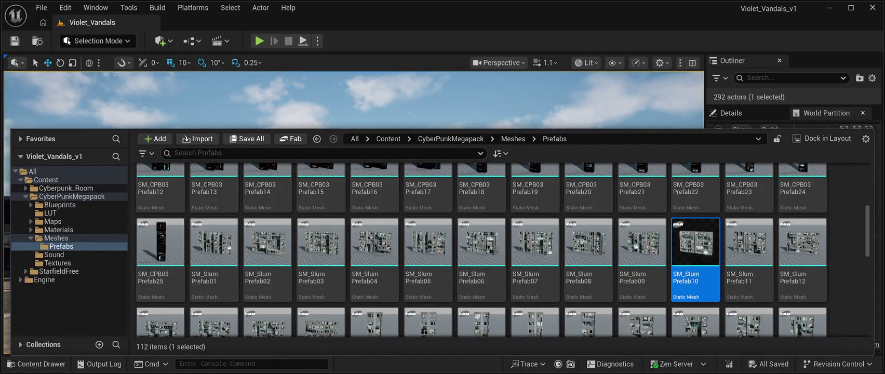
key("ctrl+space")
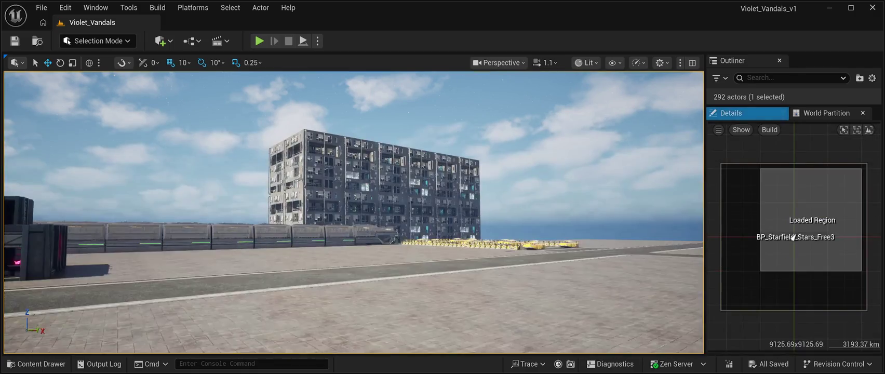
Step: Browse further down the Prefabs thumbnails, close the asset browser, and quit the editor
left_click(36, 363)
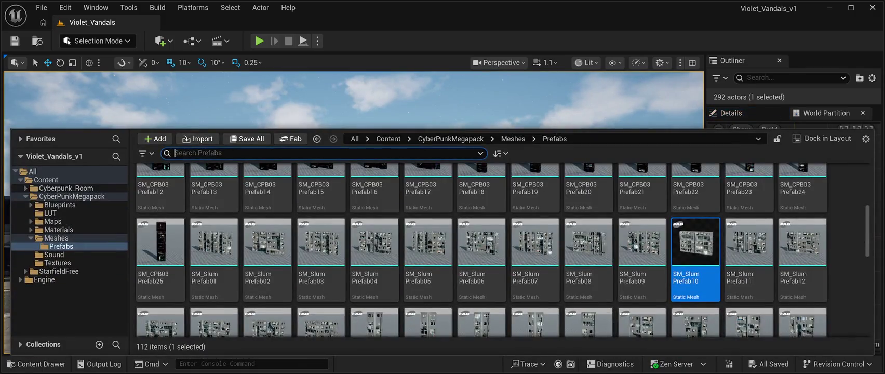
scroll(642, 239, "down", 4)
scroll(642, 239, "down", 6)
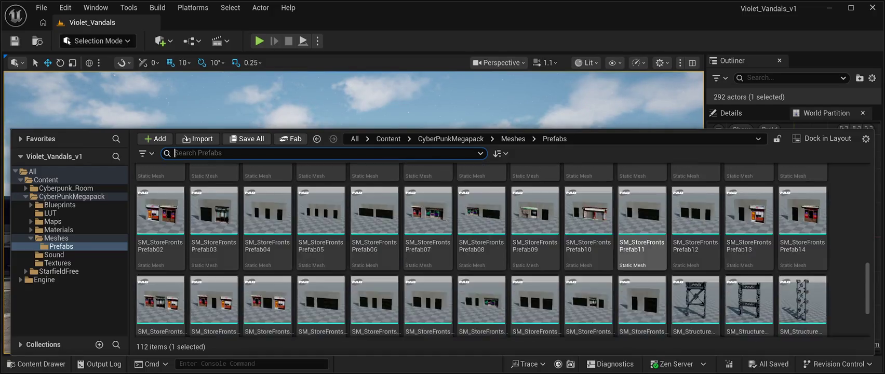
left_click_drag(868, 309, 867, 190)
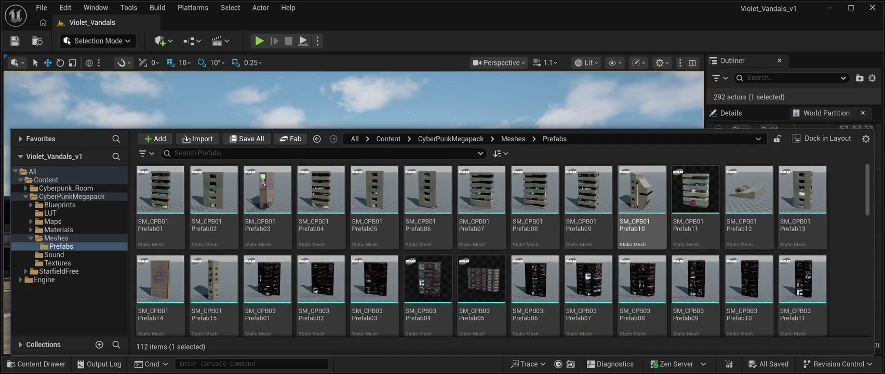
scroll(501, 250, "down", 1)
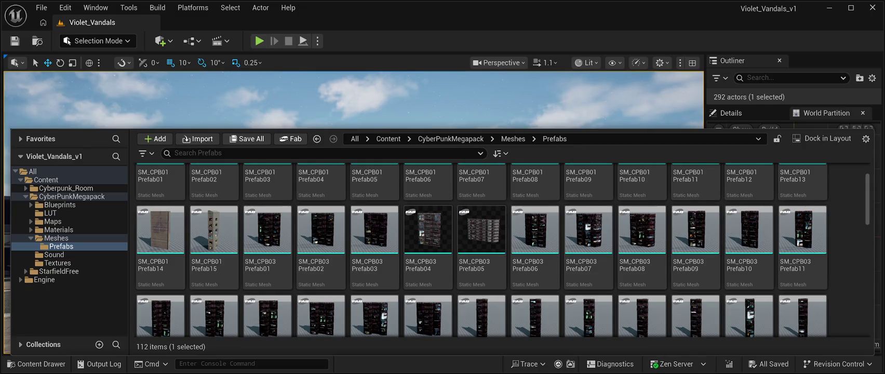
left_click(793, 237)
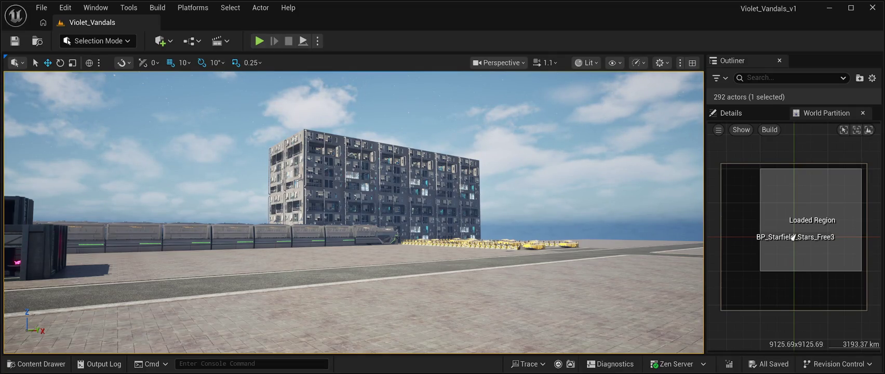
left_click(872, 8)
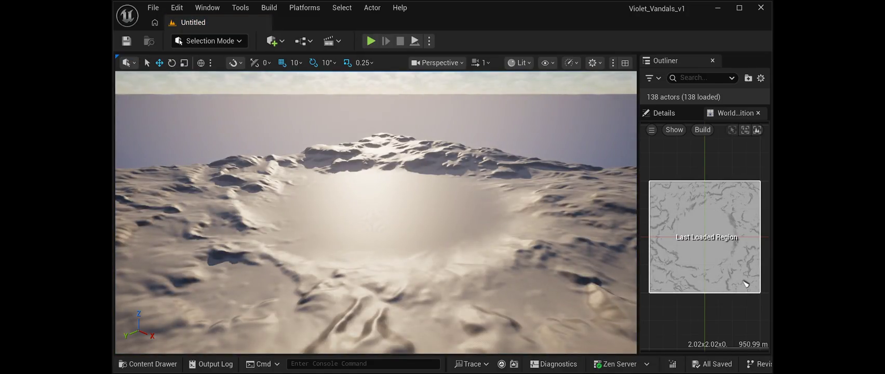
Step: Look through the File menu, then bring up the Content Drawer
key("alt+f")
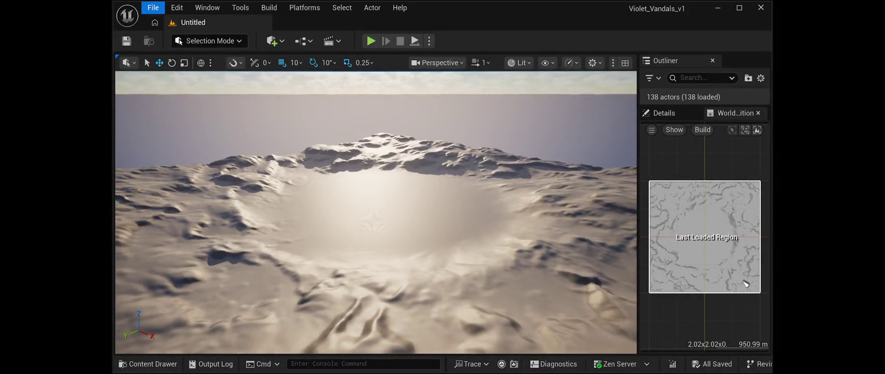
key("Escape")
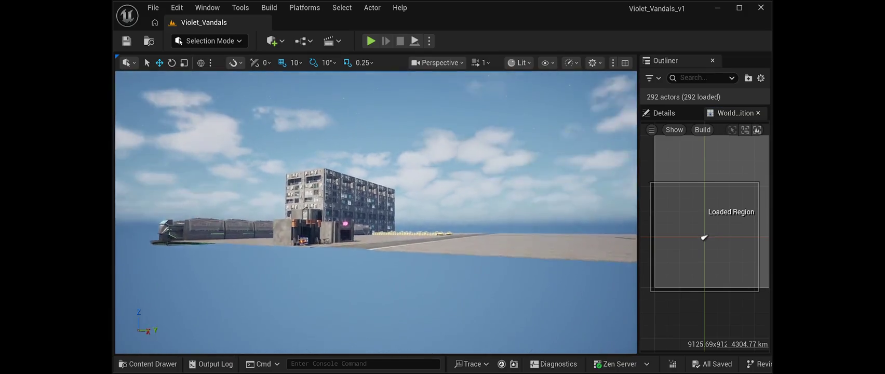
left_click(148, 364)
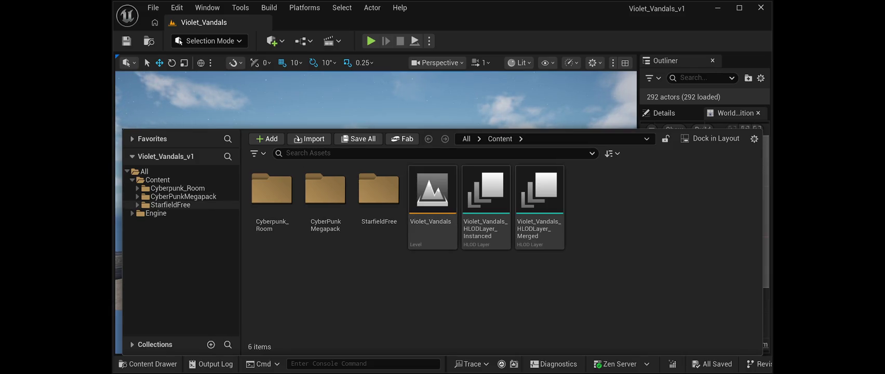
Step: Browse to CyberPunkMegapack > Meshes > Prefabs and pick the SM_CPB03 Prefab05 building
double_click(183, 196)
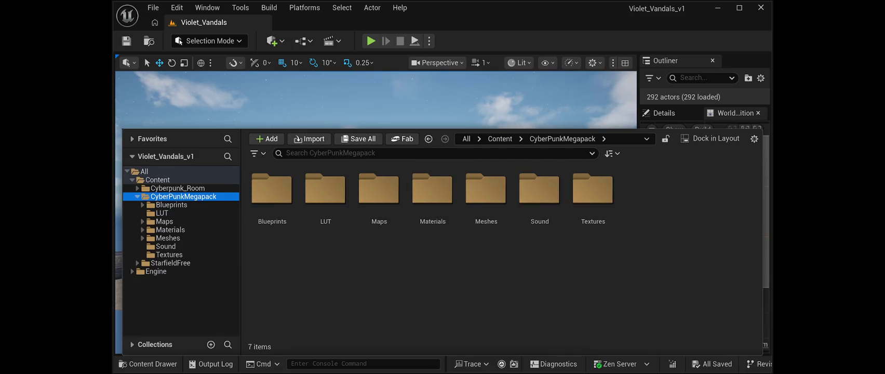
double_click(486, 192)
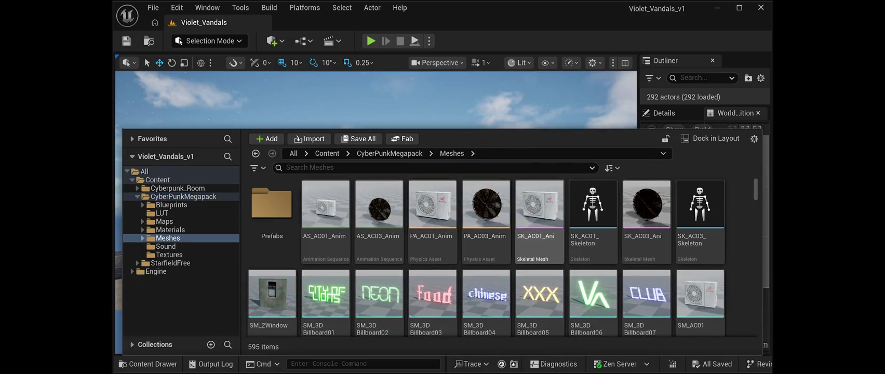
scroll(539, 221, "down", 3)
scroll(271, 221, "up", 3)
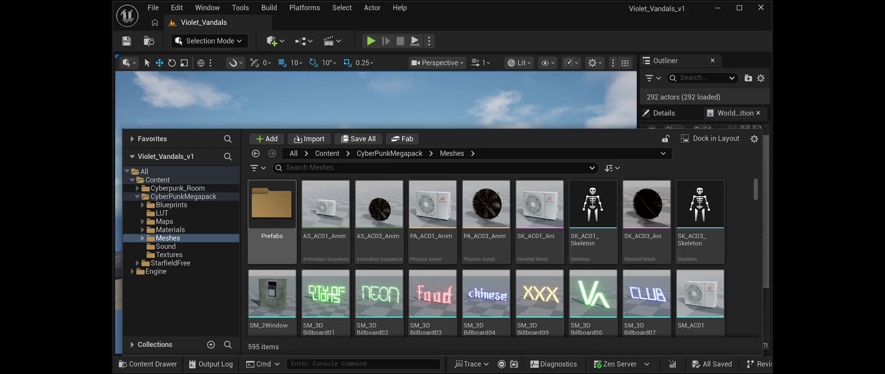
double_click(271, 207)
scroll(593, 223, "down", 2)
scroll(592, 255, "down", 2)
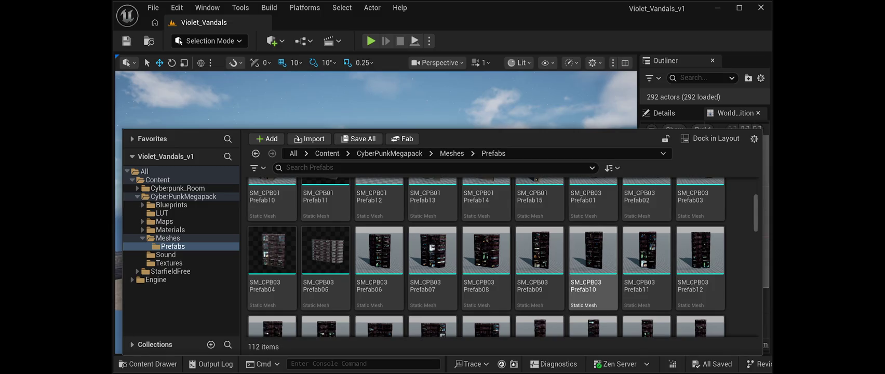
scroll(432, 249, "down", 2)
left_click(326, 218)
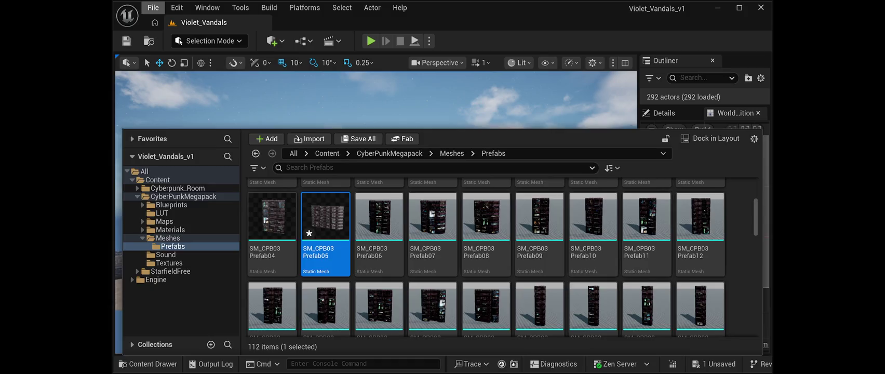
Step: Jump the view elsewhere, show BP_Starfield_Stars_Free3's properties, and maximize the editor window
left_click(153, 7)
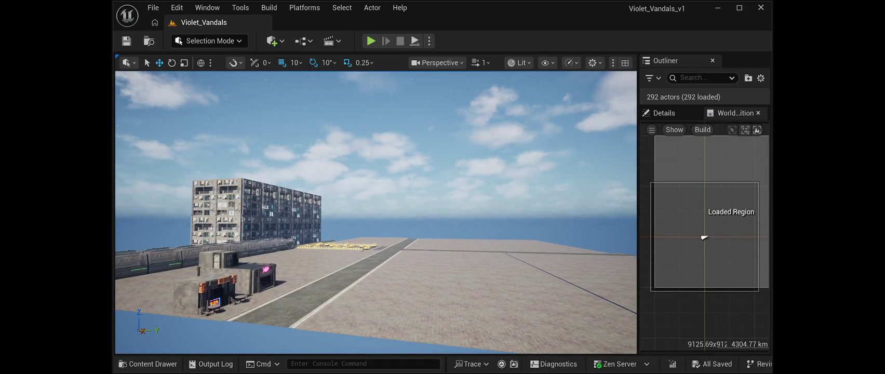
left_click(148, 363)
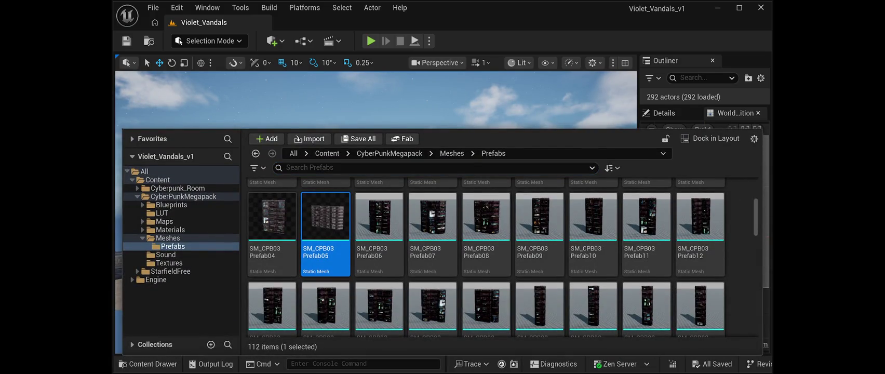
key("ctrl+space")
double_click(704, 237)
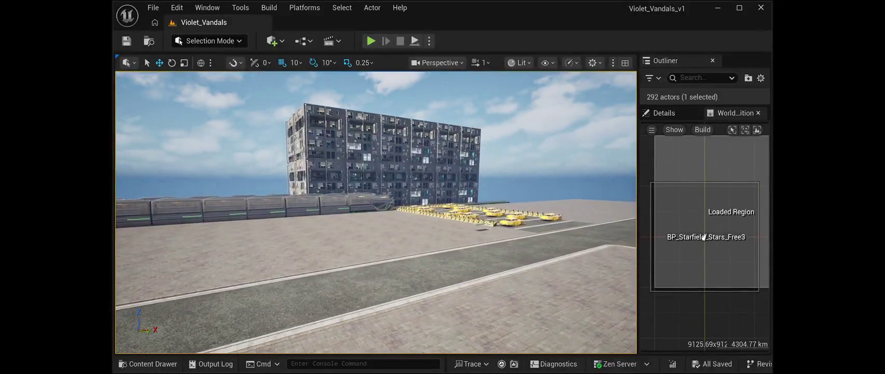
left_click(664, 113)
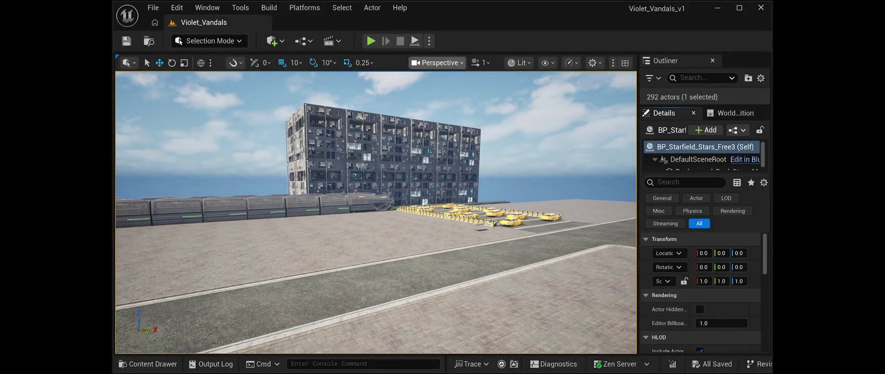
left_click(739, 8)
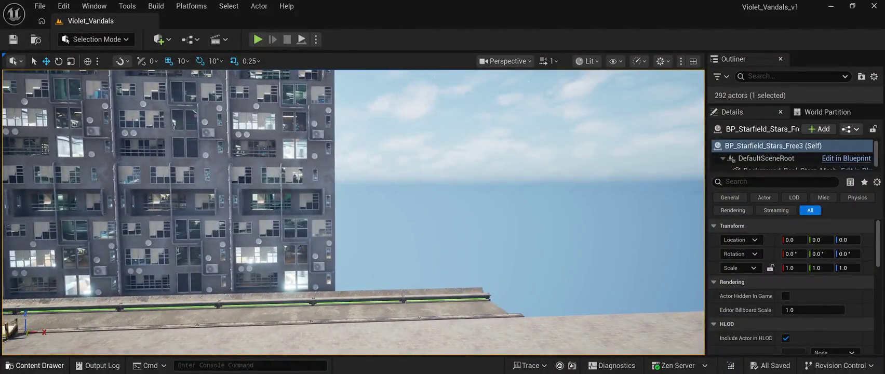
Step: Place the SM_CPB03 Prefab07 building from the Prefabs folder into the level
left_click(34, 365)
scroll(481, 249, "up", 1)
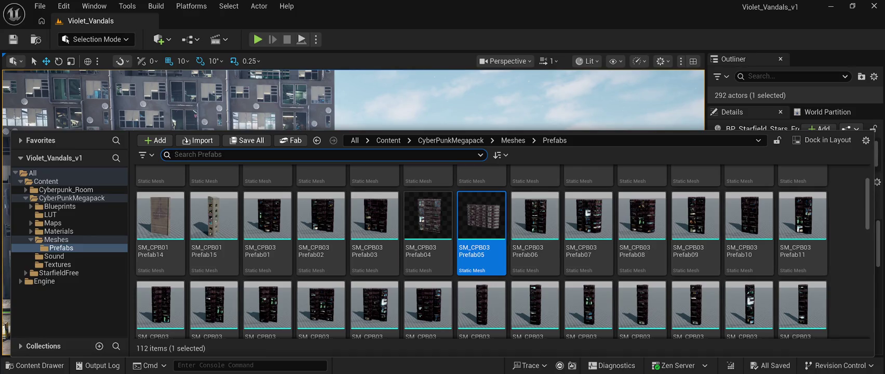
scroll(642, 311, "down", 3)
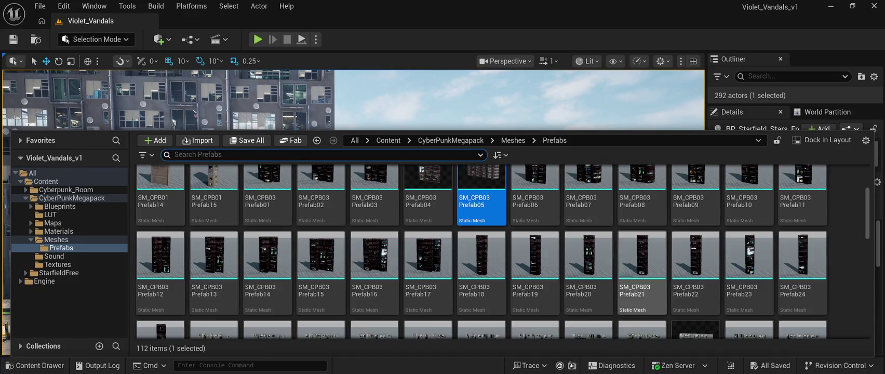
scroll(535, 307, "down", 2)
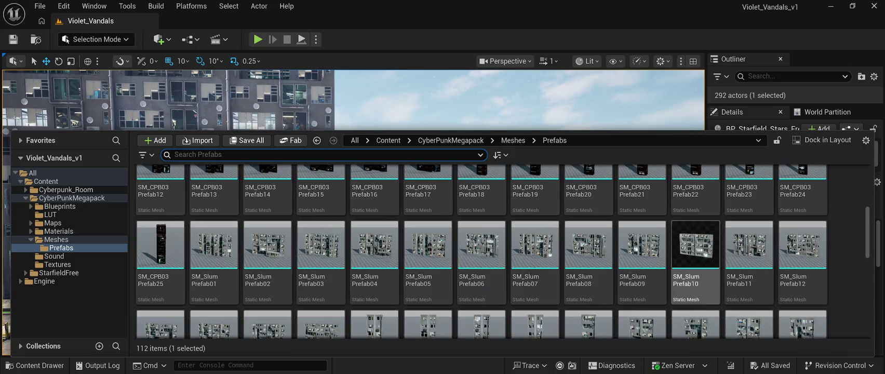
scroll(642, 294, "up", 3)
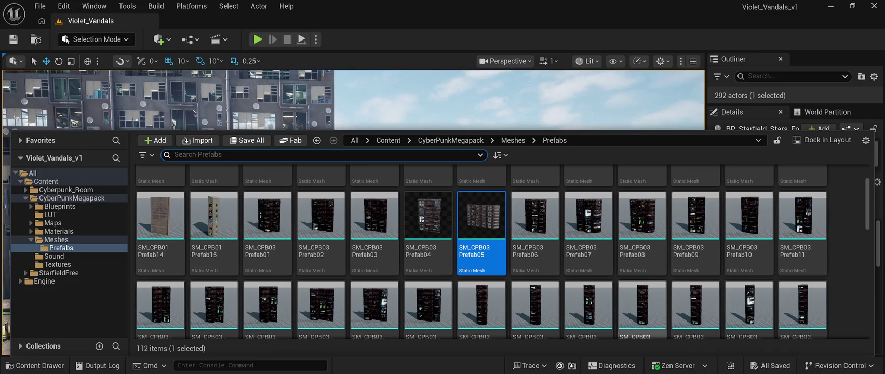
scroll(696, 234, "up", 1)
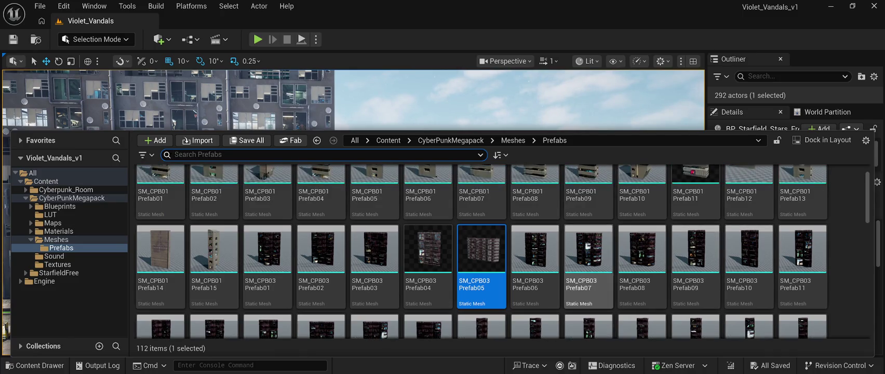
left_click(589, 255)
mouse_move(589, 254)
left_mouse_down()
mouse_move(676, 104)
mouse_move(551, 197)
mouse_move(499, 219)
mouse_move(520, 223)
mouse_move(338, 291)
left_mouse_up()
Step: Frame and save the Prefab07 tower, then slide it to Y -6720 and along X against the grey block
key("f")
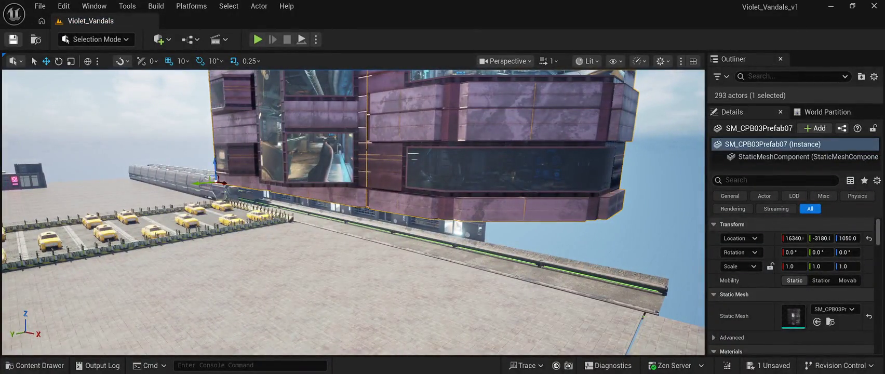
left_click(13, 39)
mouse_move(200, 183)
left_mouse_down()
mouse_move(481, 162)
mouse_move(493, 167)
mouse_move(496, 219)
left_mouse_up()
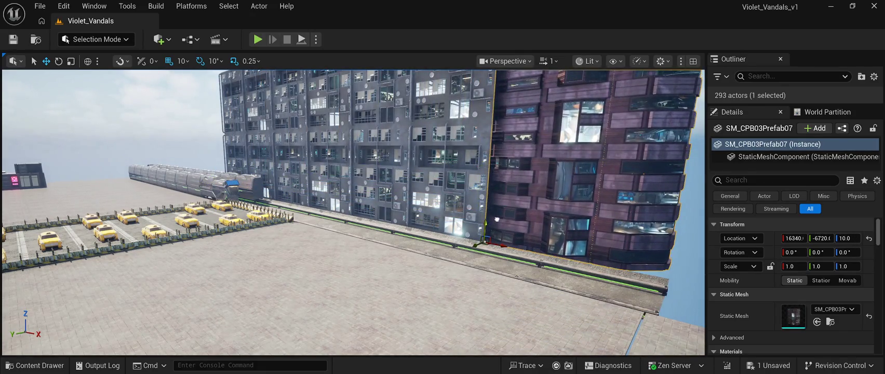
left_click_drag(498, 244, 444, 190)
left_click_drag(375, 277, 393, 279)
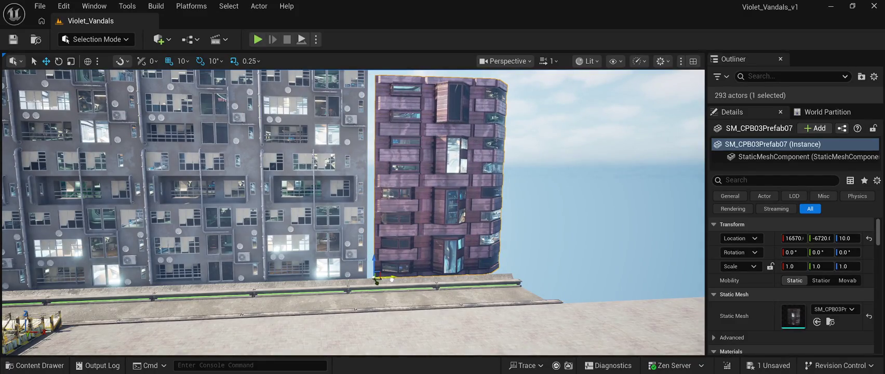
left_click_drag(353, 208, 325, 205)
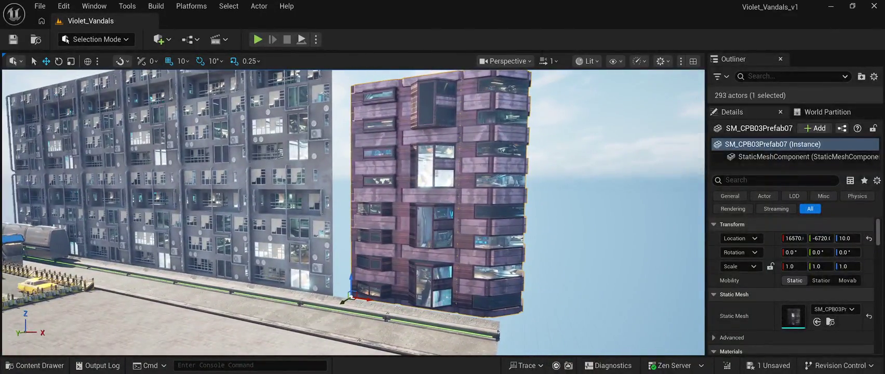
mouse_move(364, 299)
left_mouse_down()
mouse_move(345, 296)
mouse_move(275, 197)
mouse_move(311, 285)
mouse_move(312, 315)
left_mouse_up()
key("ctrl+z")
key("ctrl+z")
key("ctrl+z")
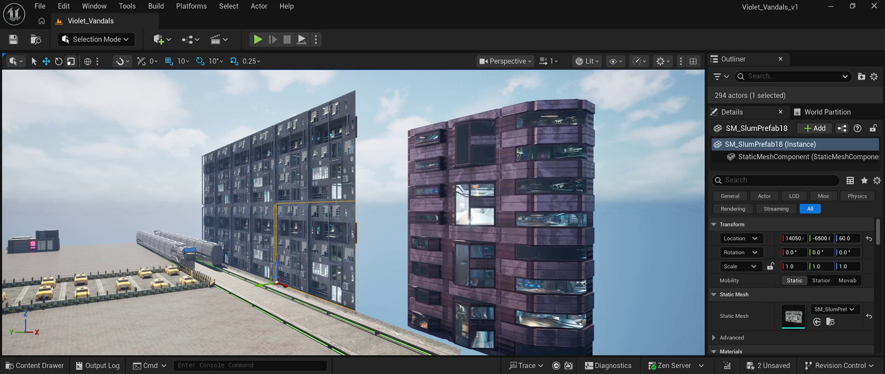
Step: Move the slum wall to X 16460, rotate it, and raise its copy to Z 1550 in the upper gap
left_click_drag(283, 285, 378, 337)
key("e")
mouse_move(363, 318)
left_mouse_down()
mouse_move(383, 321)
mouse_move(382, 309)
left_mouse_up()
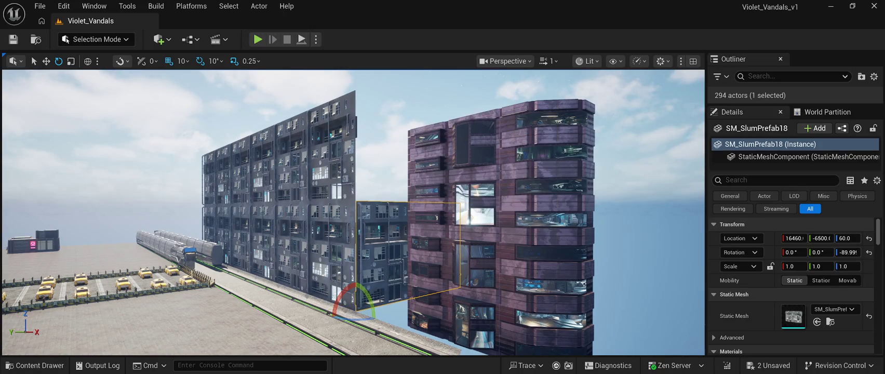
key("w")
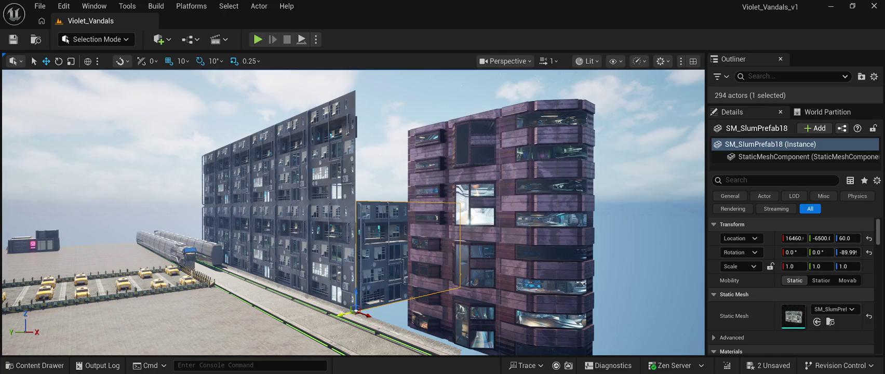
left_click_drag(353, 311, 352, 311)
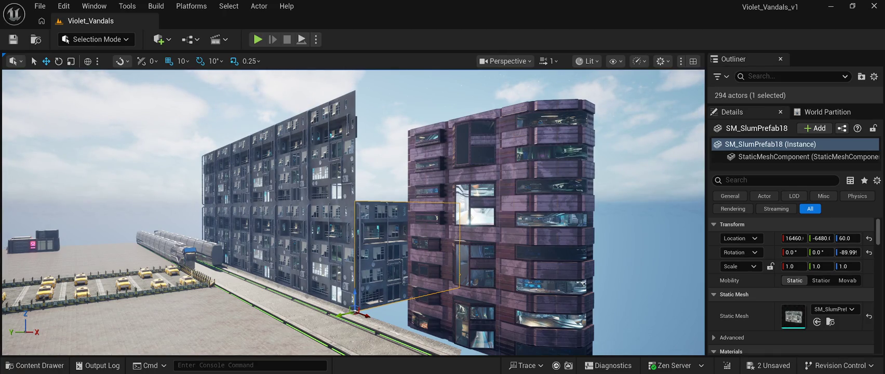
left_click_drag(355, 302, 355, 189)
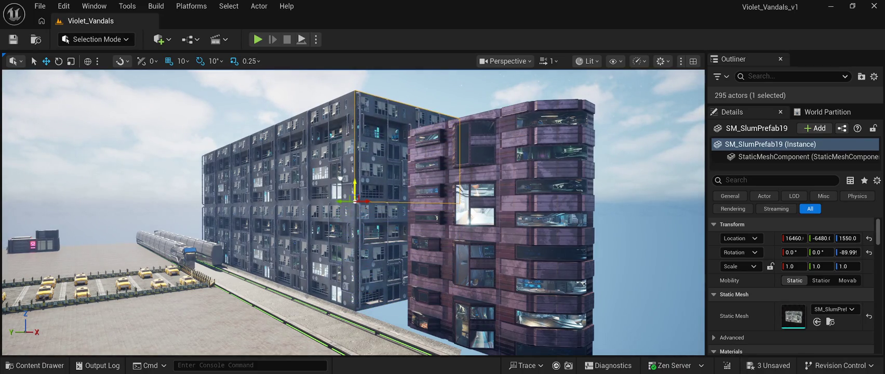
left_click(394, 86)
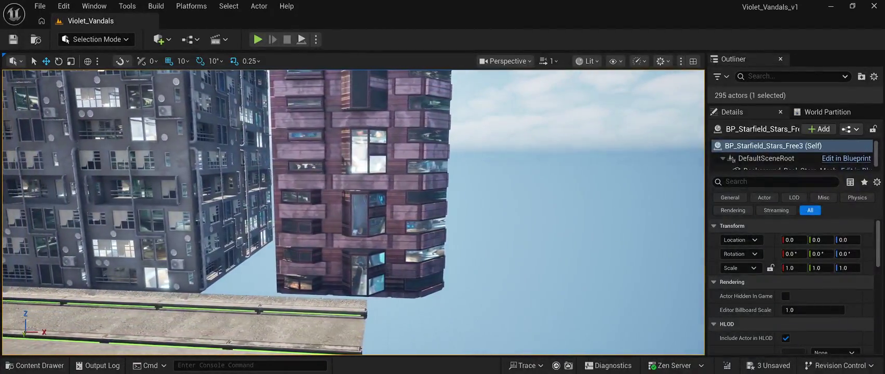
Step: Duplicate the purple brick tower and turn the copy about 90° beside the original
left_click(359, 182)
mouse_move(289, 293)
left_mouse_down()
mouse_move(272, 293)
mouse_move(314, 295)
mouse_move(288, 304)
left_mouse_up()
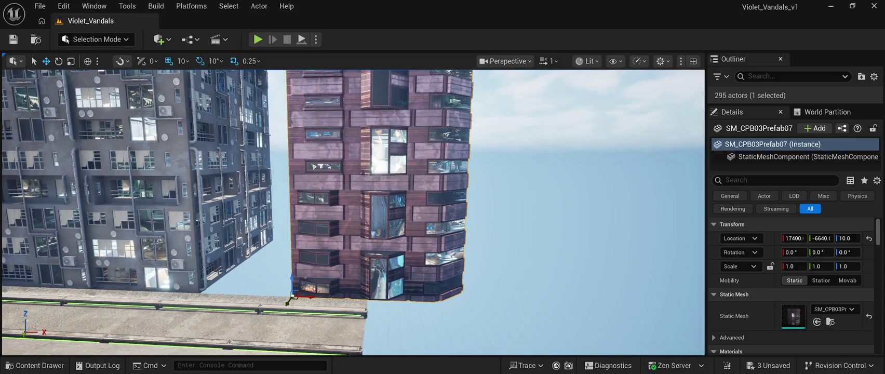
key("ctrl+d")
left_click_drag(304, 297, 181, 290)
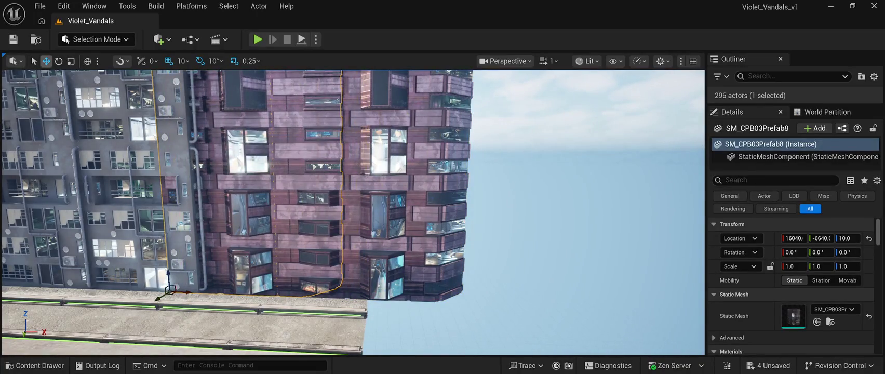
key("e")
left_click_drag(156, 297, 291, 301)
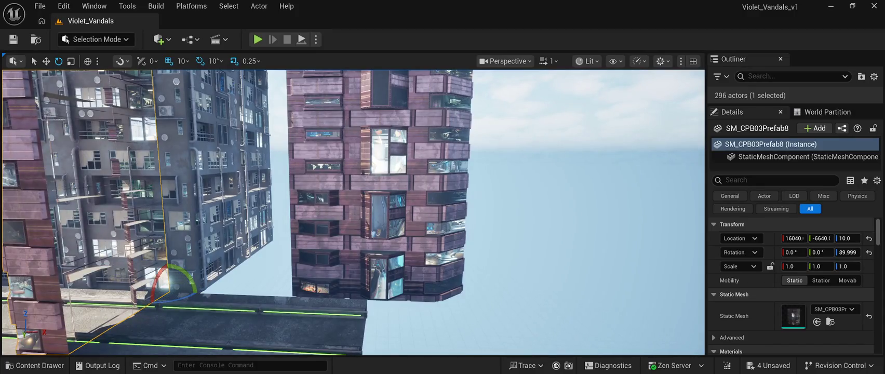
key("w")
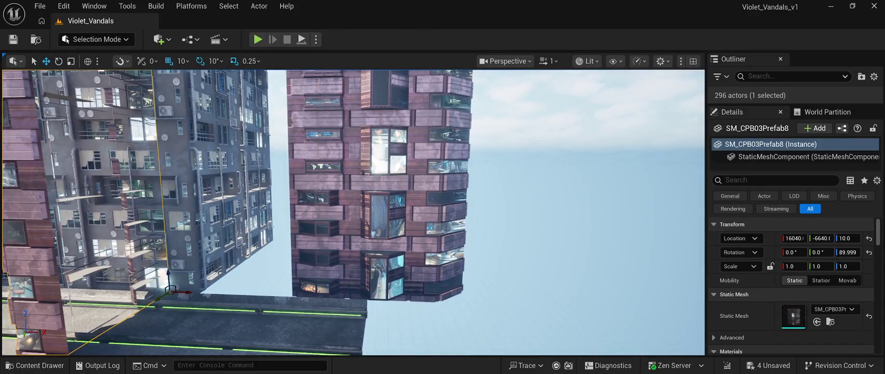
mouse_move(188, 292)
left_mouse_down()
mouse_move(288, 296)
mouse_move(325, 255)
mouse_move(298, 244)
left_mouse_up()
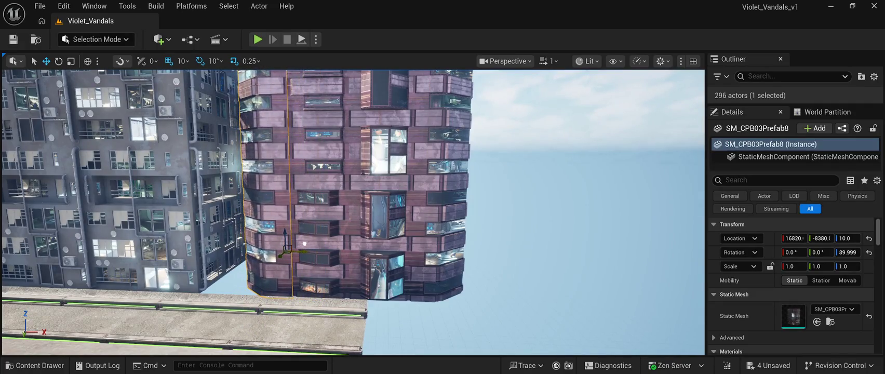
scroll(353, 213, "up", 10)
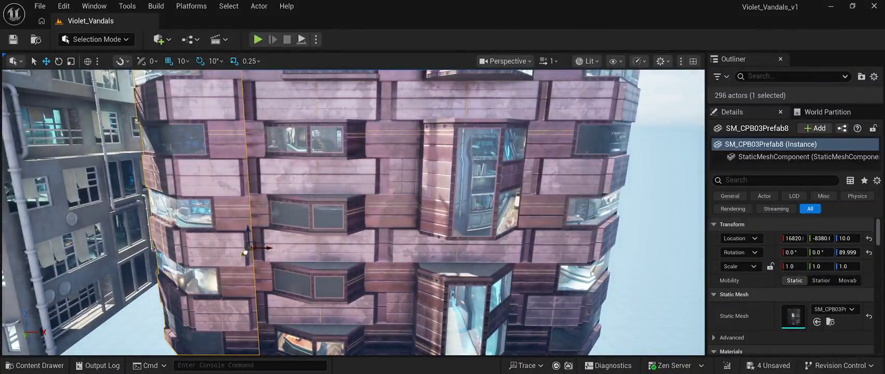
left_click_drag(245, 253, 234, 249)
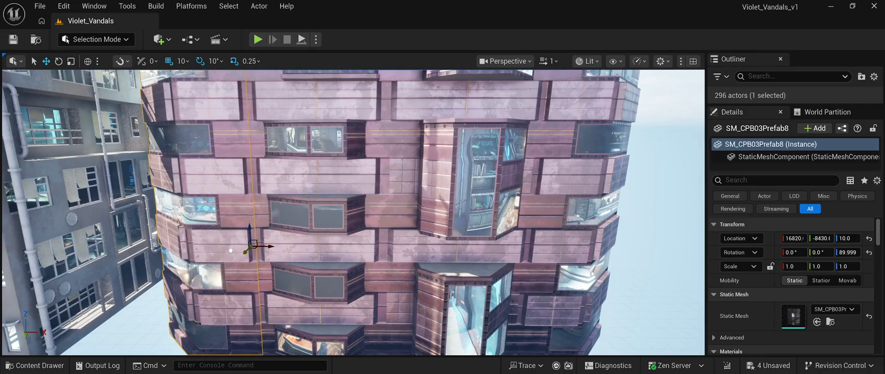
left_click(670, 156)
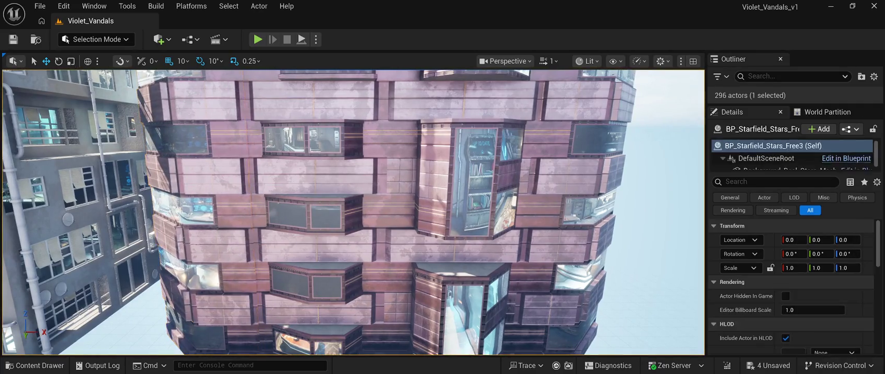
scroll(353, 208, "down", 10)
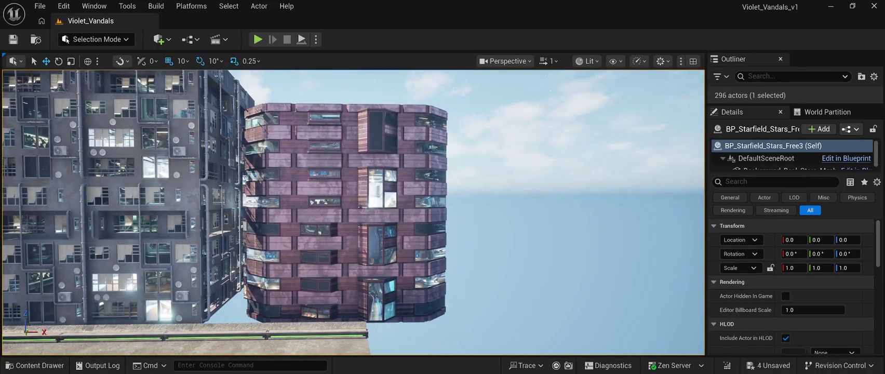
Step: Lower both purple towers to Z -70 and select the rooftop train rail
left_click(345, 207)
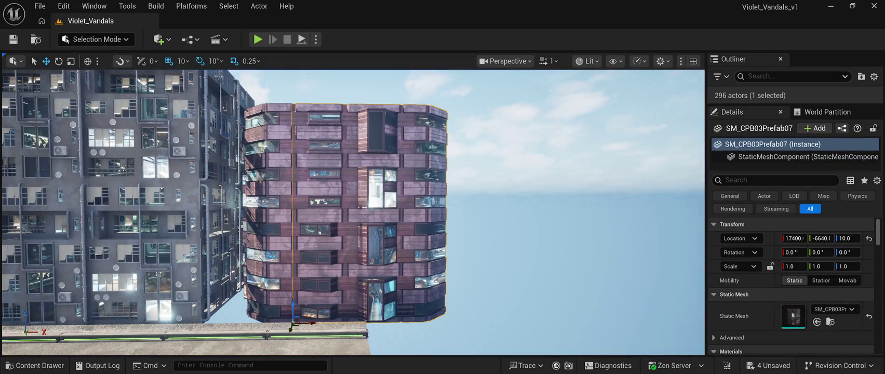
left_click_drag(292, 302, 295, 327)
left_click(269, 213)
left_click_drag(272, 267, 272, 271)
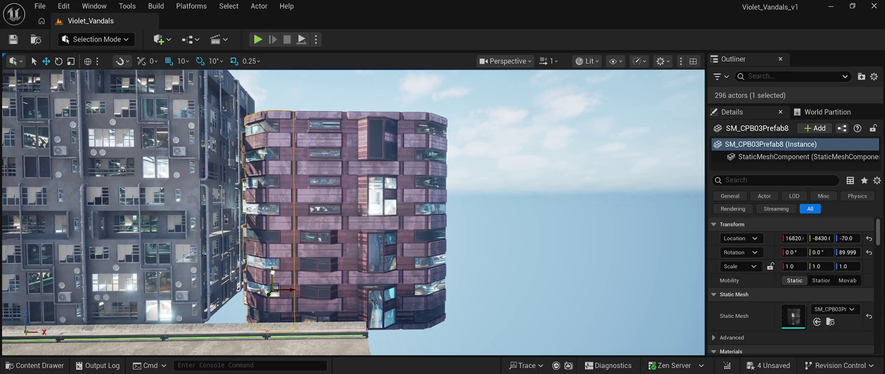
left_click(519, 156)
mouse_move(519, 155)
left_mouse_down()
mouse_move(597, 187)
mouse_move(606, 166)
left_mouse_up()
left_click(384, 218)
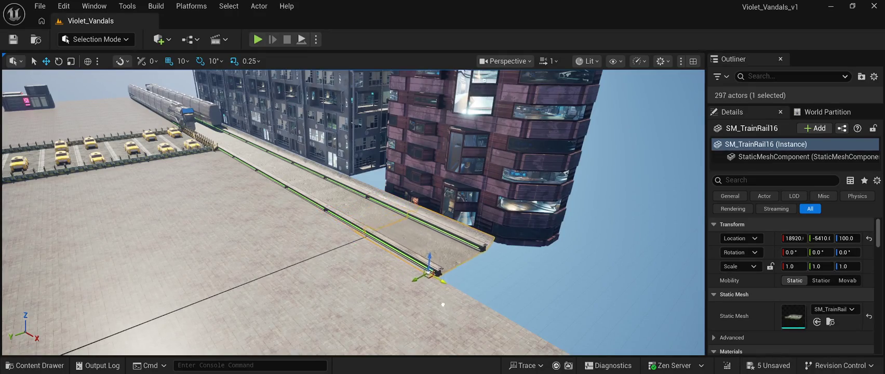
Step: Add rail sections end to end along X, extending the rooftop track to X 21210
key("w")
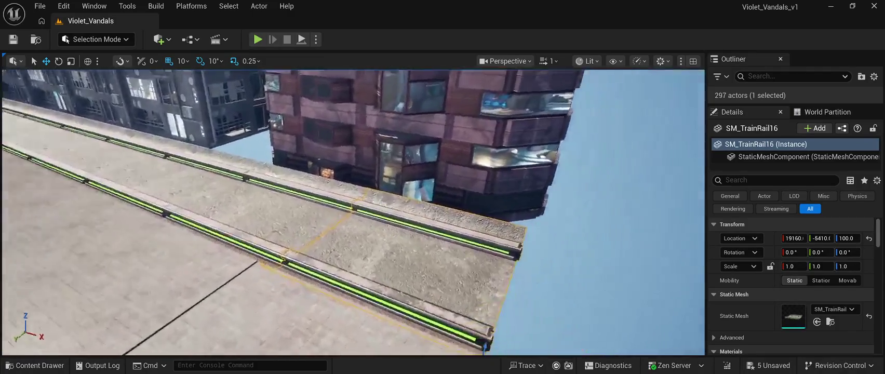
key("w")
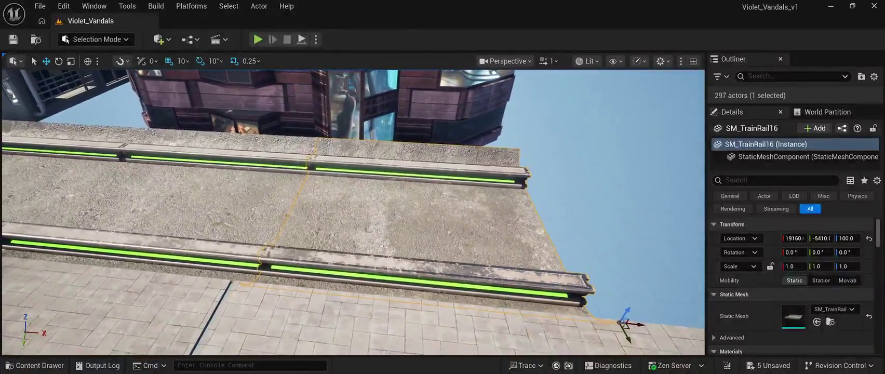
left_click_drag(635, 323, 660, 323)
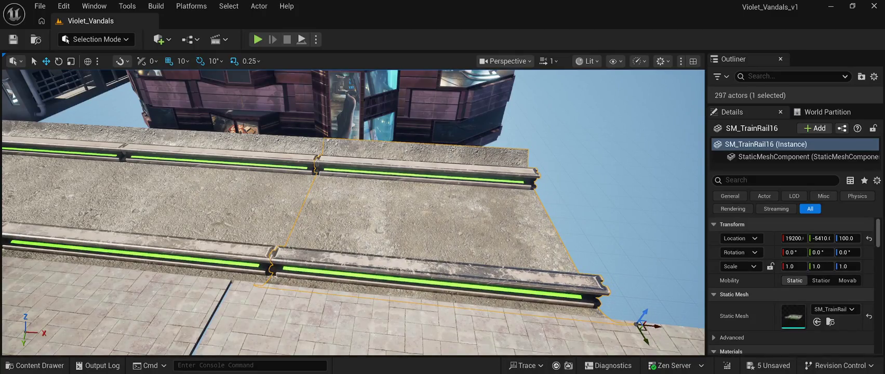
scroll(354, 213, "down", 8)
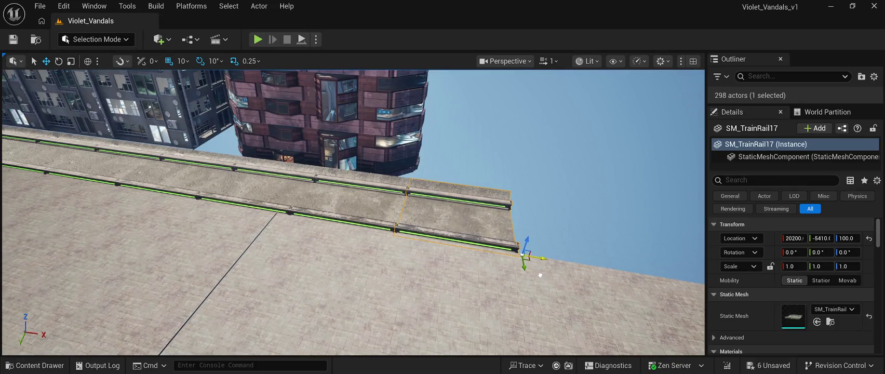
scroll(354, 213, "up", 8)
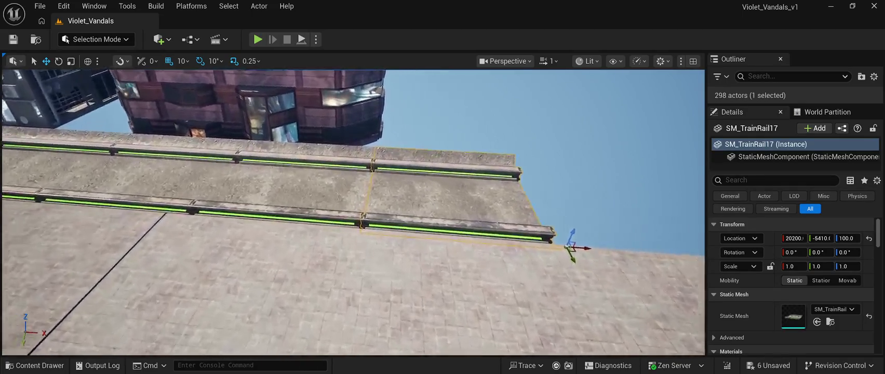
key("f")
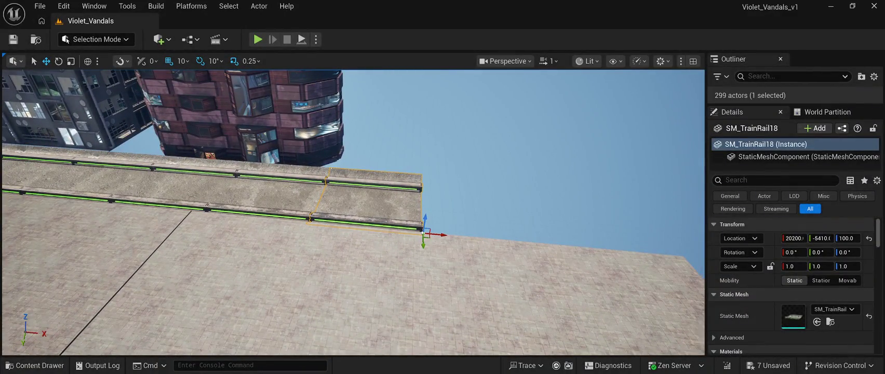
left_click_drag(470, 238, 579, 253)
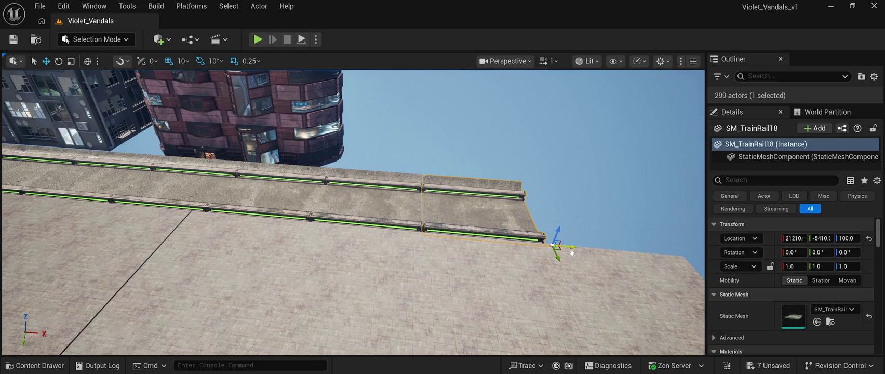
left_click(519, 120)
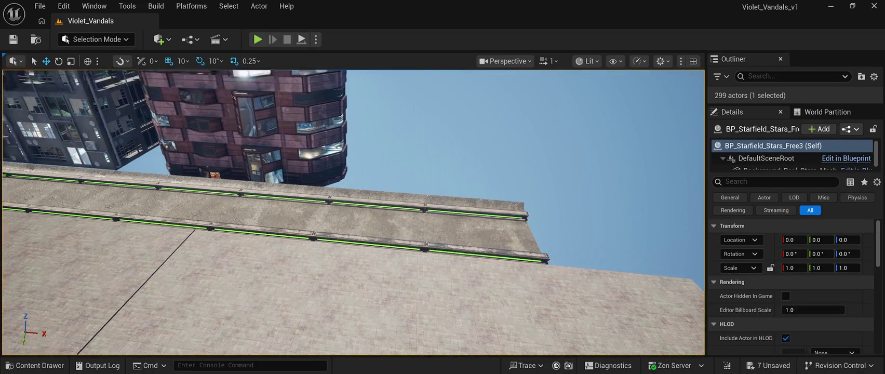
key("f")
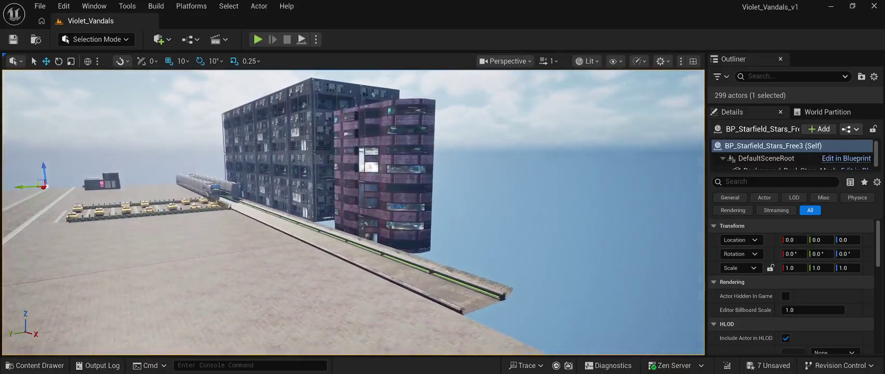
Step: Place a rotated purple tower copy, SM_CPB03Prefab9, at Y -7220 and show the Prefabs assets
left_click(387, 208)
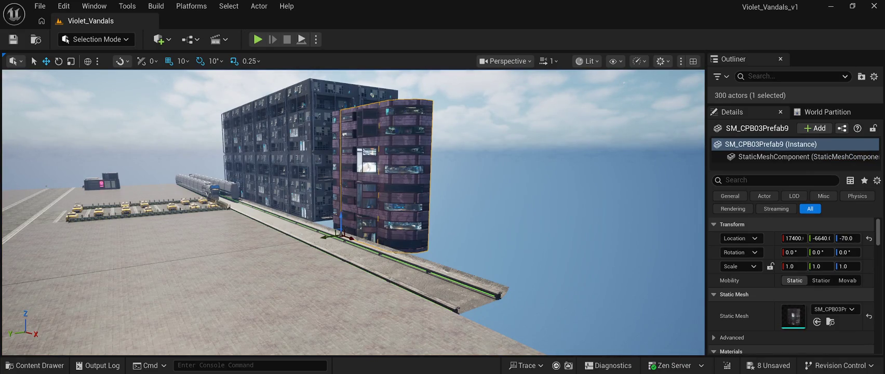
left_click_drag(349, 238, 397, 254)
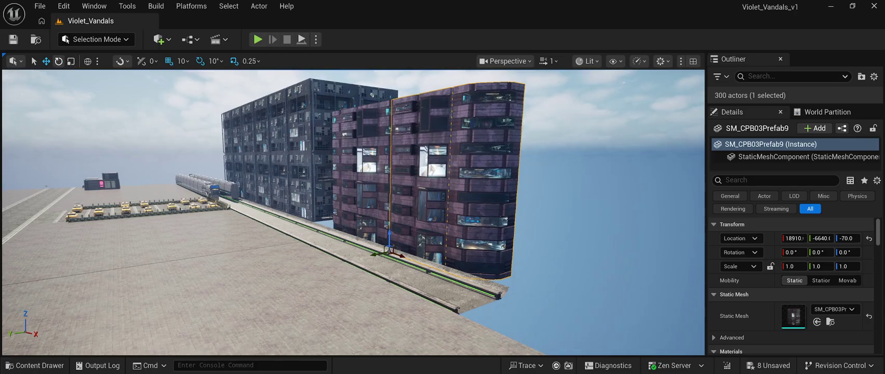
left_click_drag(368, 254, 410, 250)
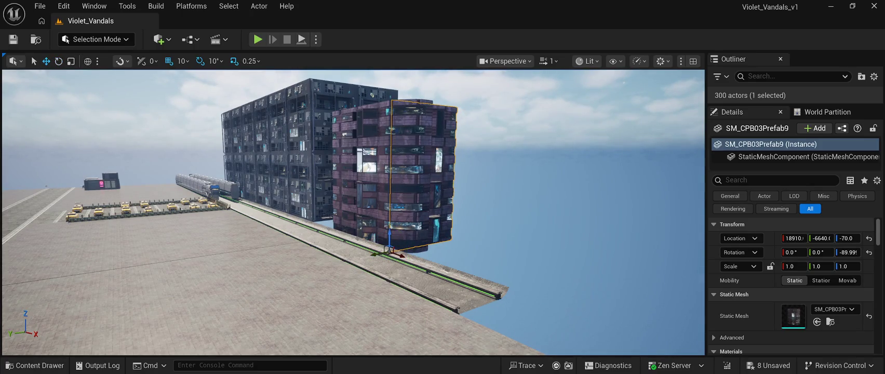
mouse_move(402, 256)
left_mouse_down()
mouse_move(420, 268)
mouse_move(416, 262)
left_mouse_up()
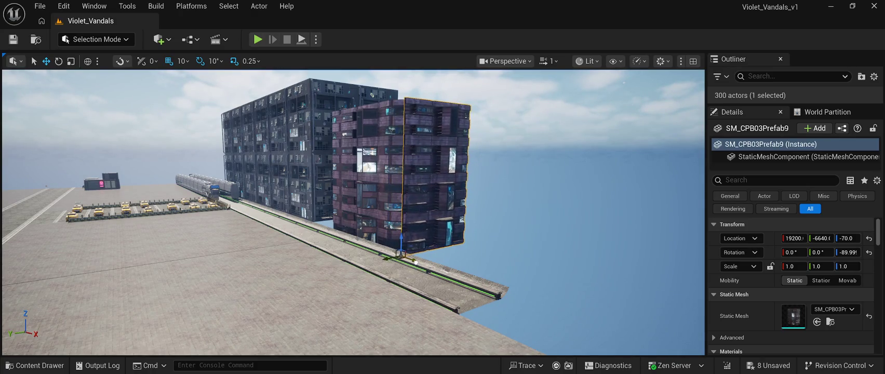
scroll(415, 262, "up", 10)
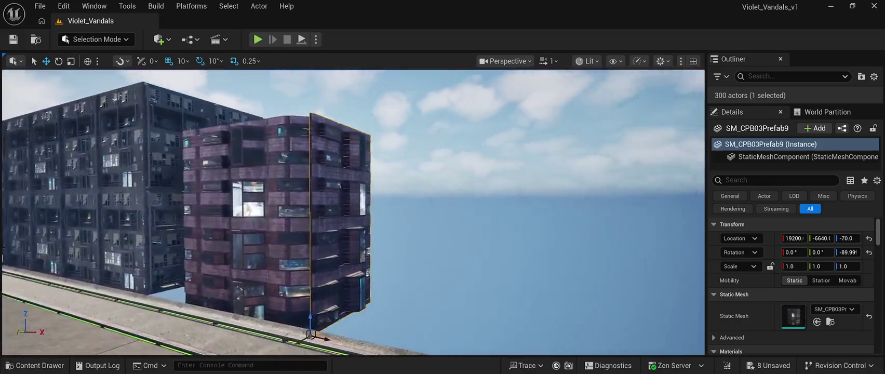
scroll(415, 263, "up", 10)
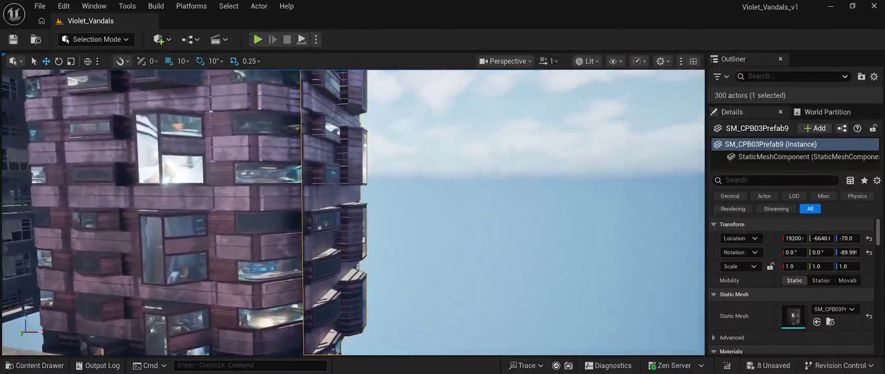
scroll(416, 262, "up", 10)
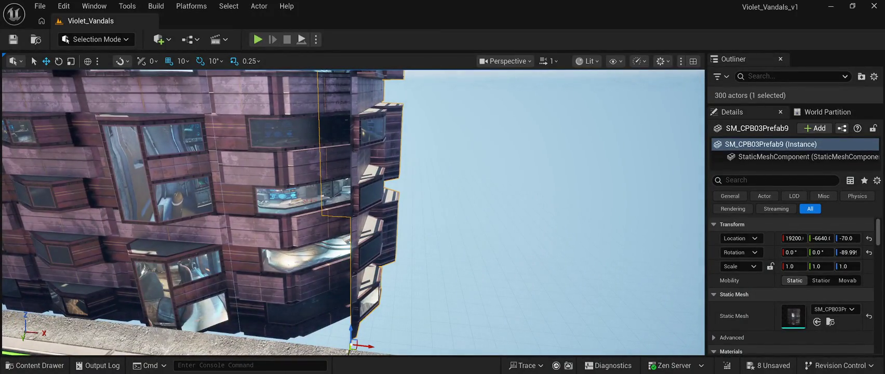
scroll(354, 213, "up", 3)
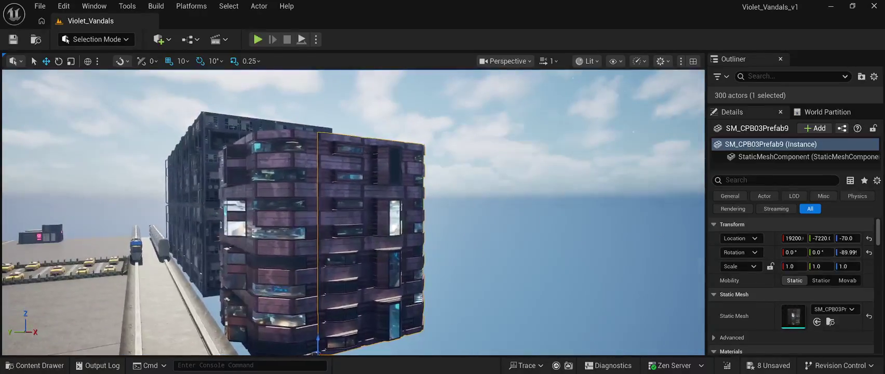
left_click(623, 156)
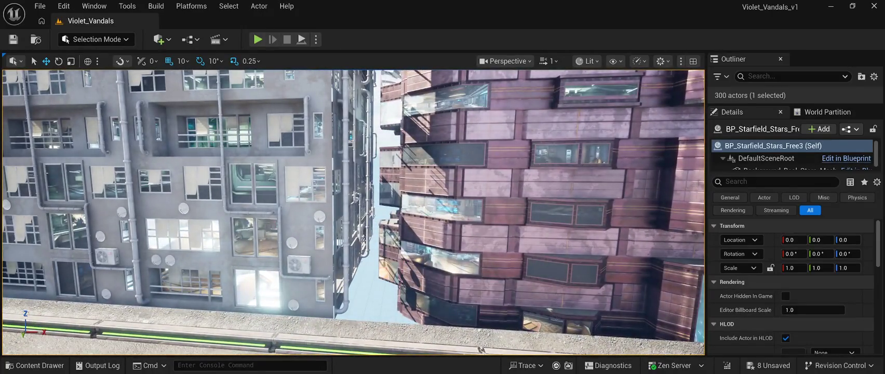
left_click(35, 366)
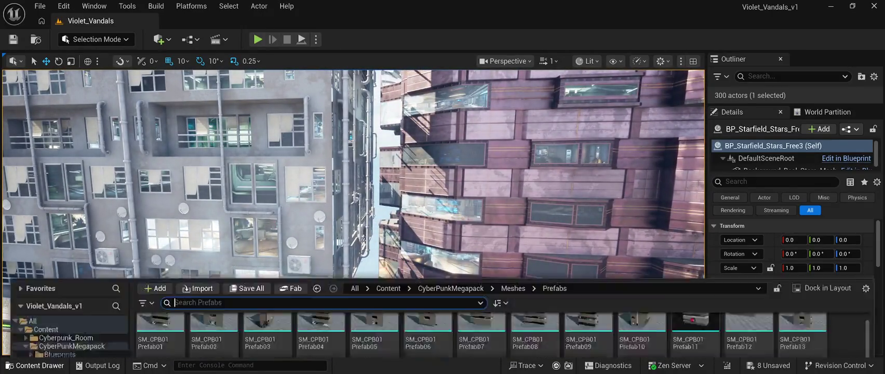
Step: Browse the CyberPunkMegapack Prefabs folder, then close the Content Drawer
scroll(696, 295, "down", 3)
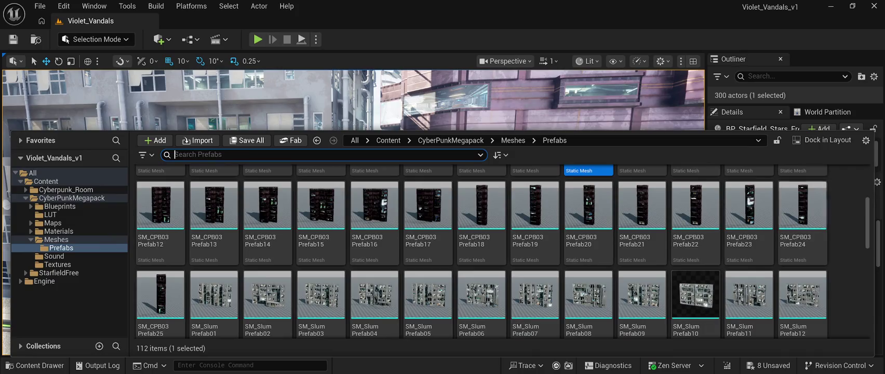
scroll(503, 252, "down", 6)
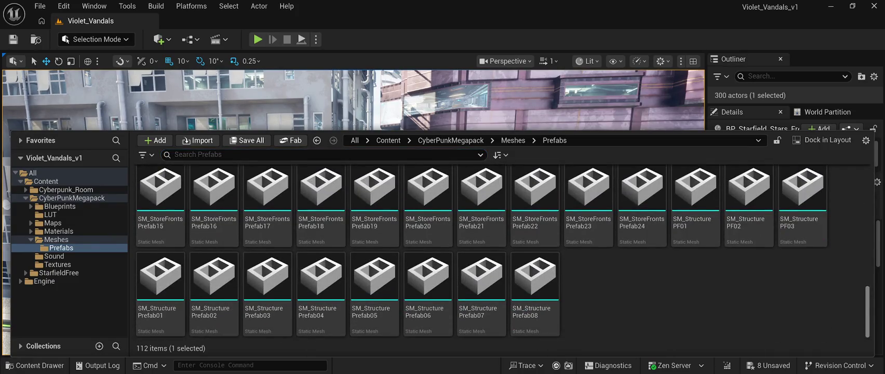
scroll(503, 252, "up", 3)
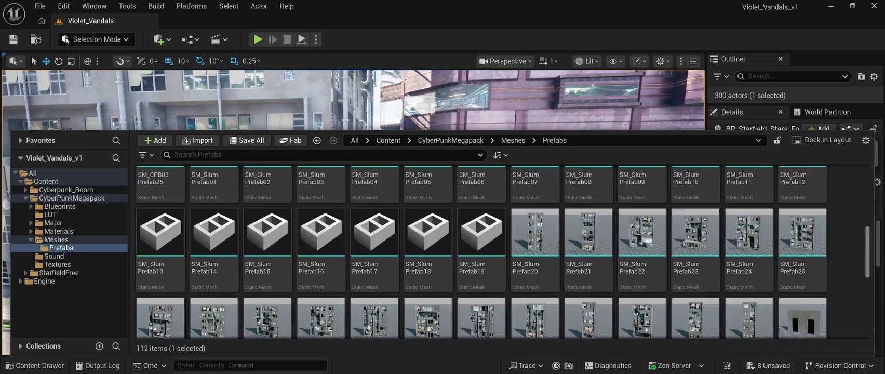
scroll(695, 208, "up", 6)
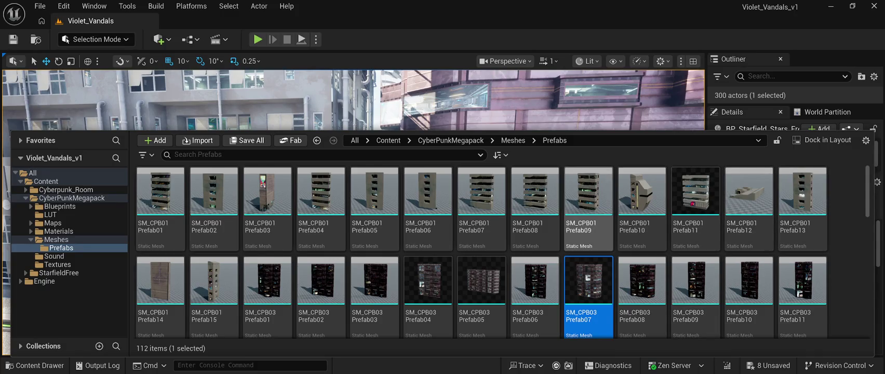
key("ctrl+space")
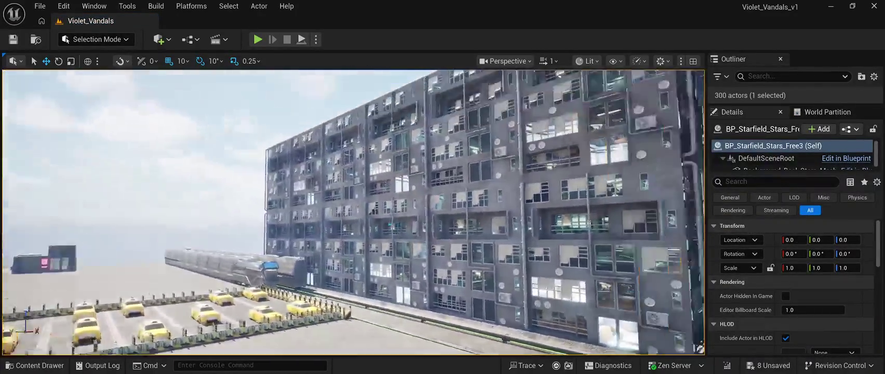
Step: Fly the camera closer to the buildings and bring the Prefabs content drawer back
scroll(354, 213, "up", 1)
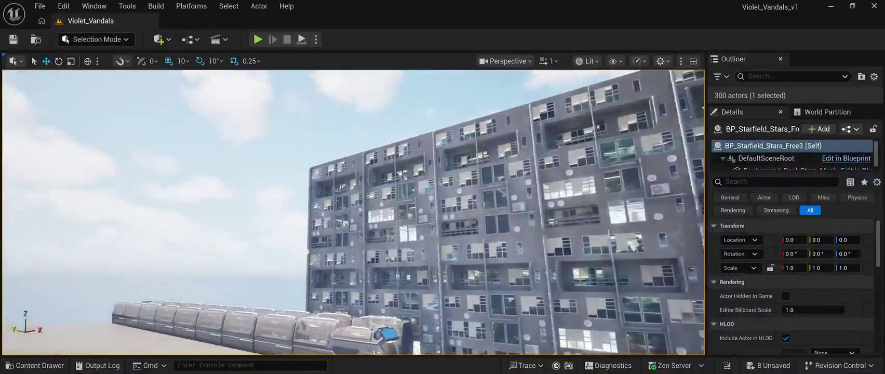
scroll(353, 213, "up", 2)
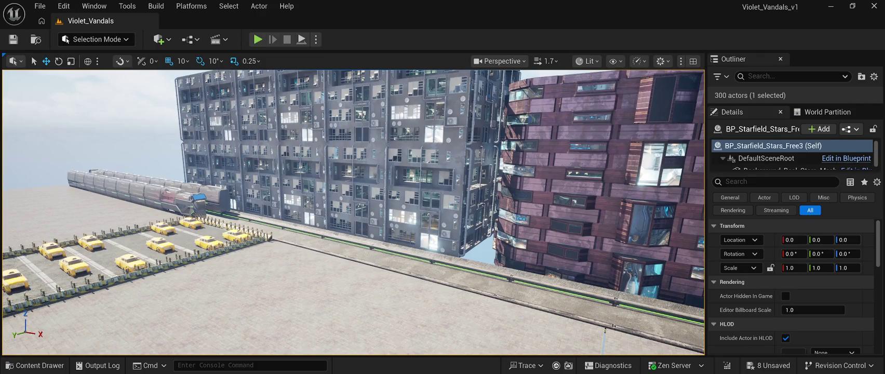
key("ctrl+space")
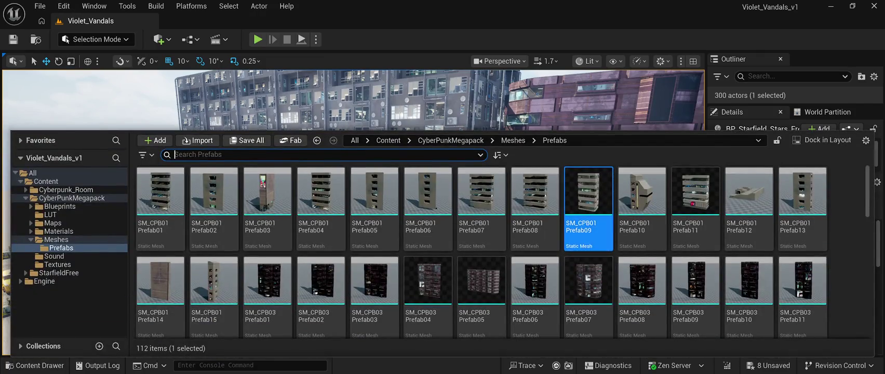
Step: Place an SM_CPB01Prefab09 building in the level and move it beside the grey block
left_click_drag(588, 208, 138, 119)
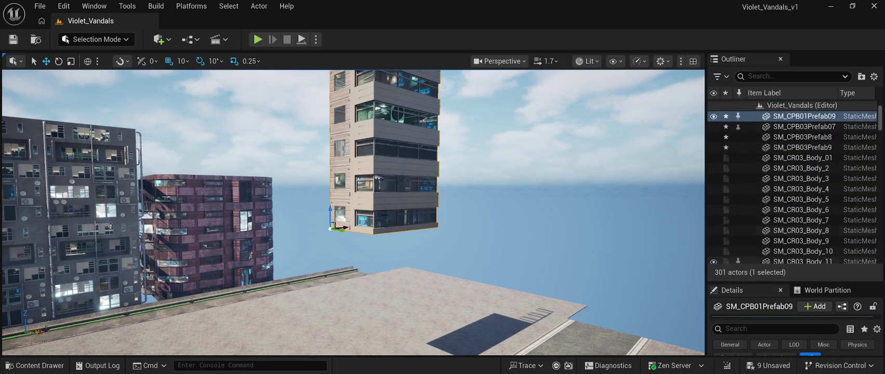
scroll(795, 184, "up", 1)
scroll(795, 182, "down", 1)
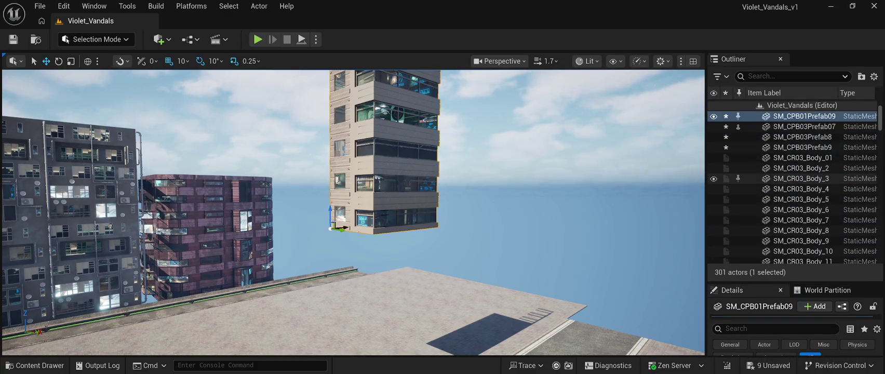
left_click_drag(364, 208, 361, 251)
left_click_drag(413, 270, 104, 277)
mouse_move(353, 208)
left_mouse_down()
mouse_move(374, 208)
mouse_move(312, 208)
left_mouse_up()
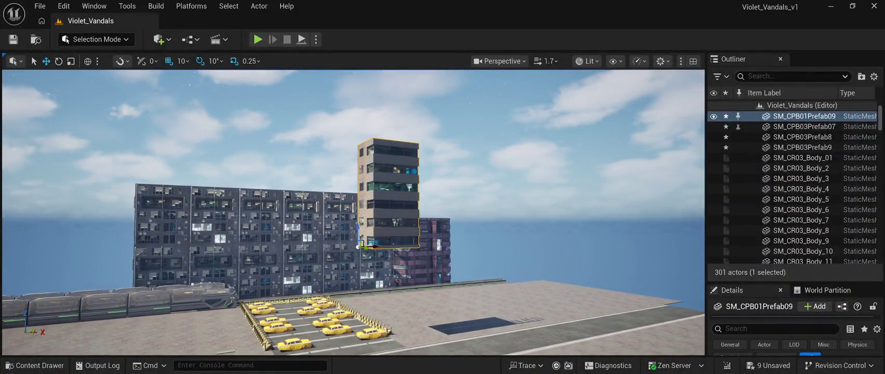
mouse_move(363, 247)
left_mouse_down()
mouse_move(88, 253)
mouse_move(143, 198)
left_mouse_up()
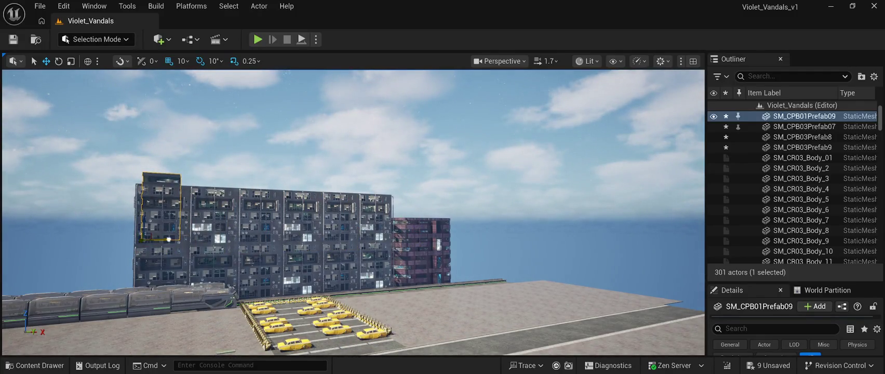
left_click_drag(168, 239, 120, 248)
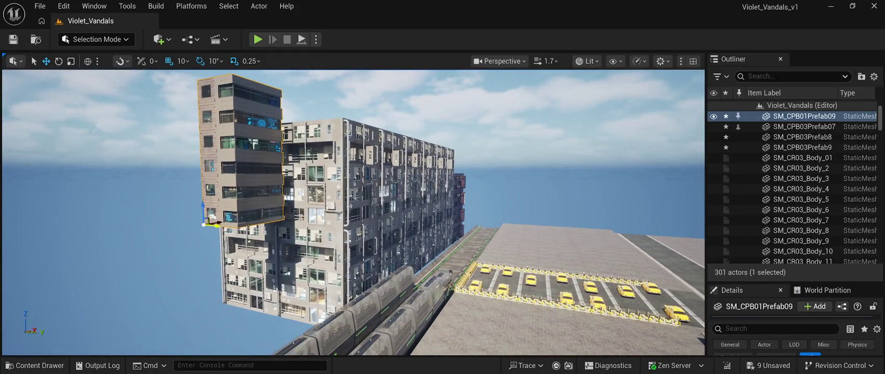
mouse_move(214, 225)
left_mouse_down()
mouse_move(256, 227)
mouse_move(247, 316)
left_mouse_up()
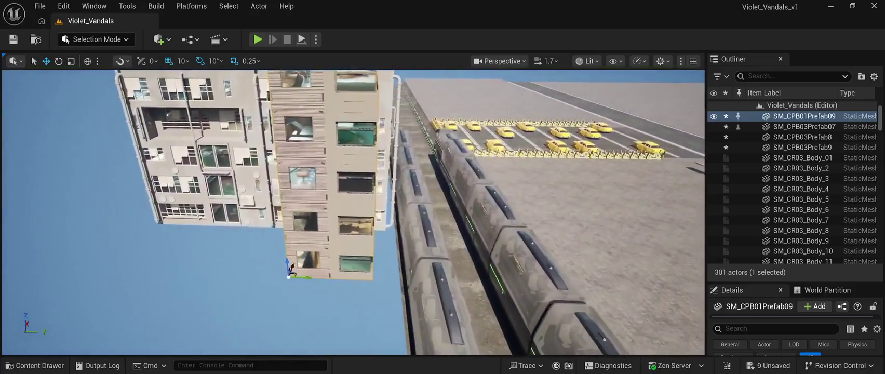
left_click_drag(290, 268, 311, 269)
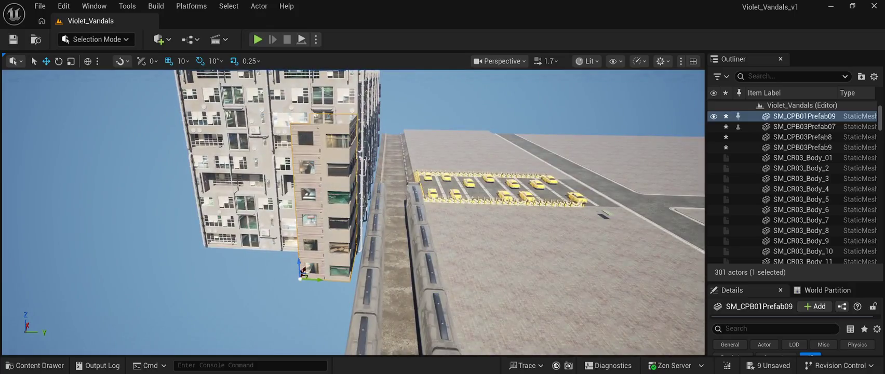
Step: Duplicate it as SM_CPB01Prefab10 and raise the copy to stack on top
key("ctrl+d")
left_click_drag(300, 265, 293, 112)
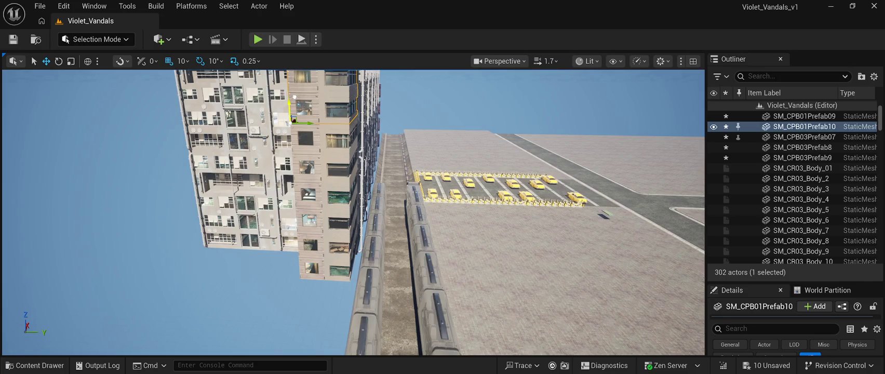
left_click(78, 208)
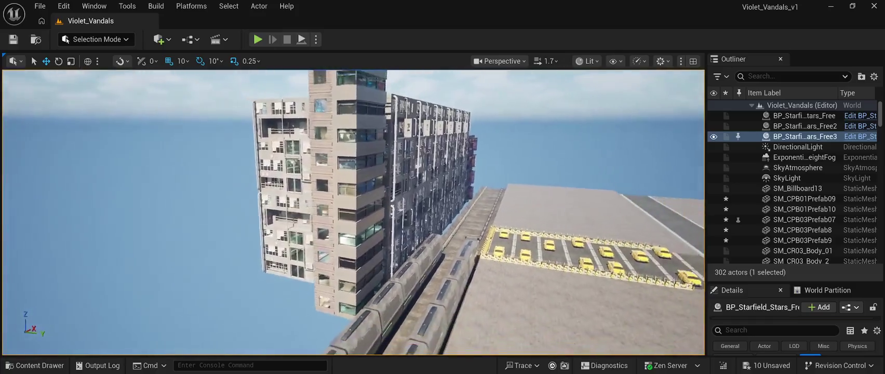
Step: Copy SM_CPB01Prefab10 as SM_CPB01Prefab11, rotated and placed beside the tall tower
left_click(303, 125)
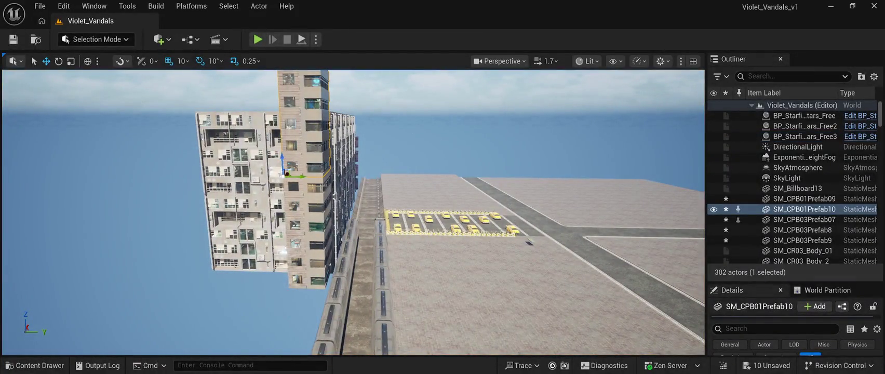
key("ctrl+d")
left_click_drag(286, 175, 218, 174)
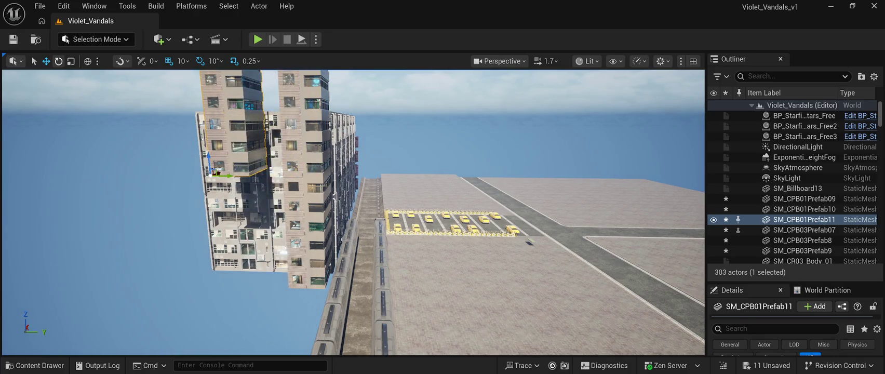
left_click_drag(221, 163, 248, 179)
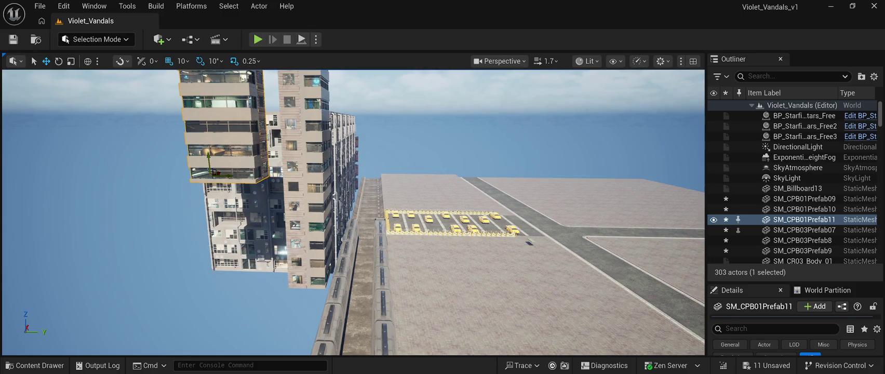
left_click_drag(354, 213, 260, 171)
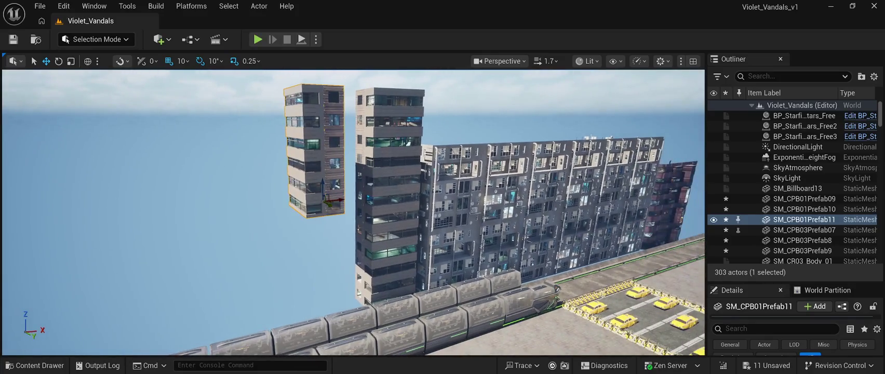
Step: Position the copied section behind the middle tower and duplicate it as SM_CPB01Prefab12
left_click_drag(341, 199, 350, 199)
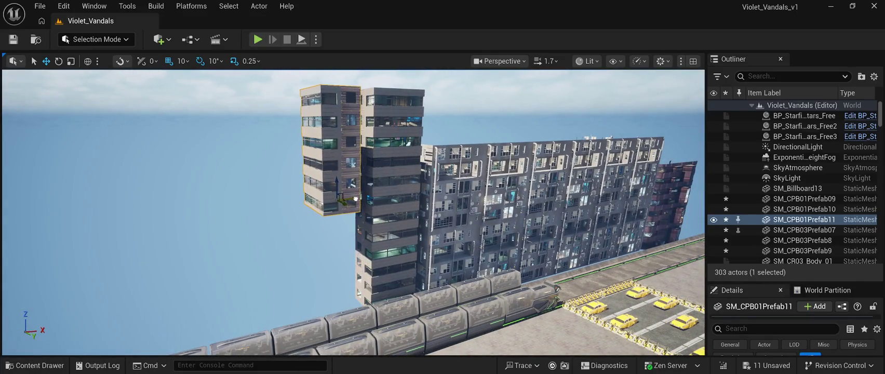
key("f")
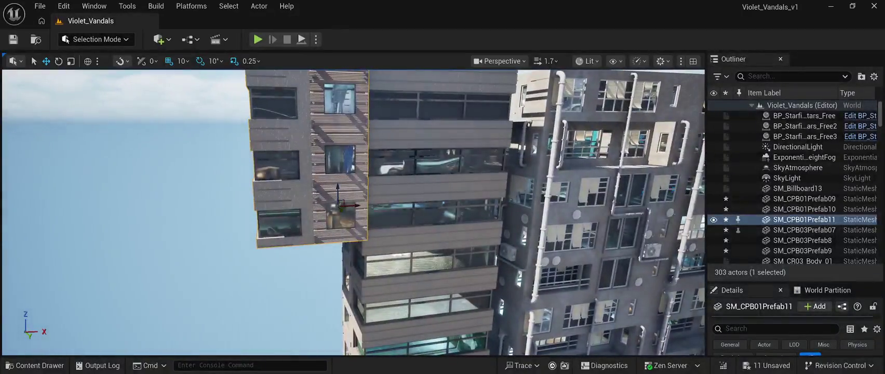
mouse_move(340, 206)
left_mouse_down()
mouse_move(343, 190)
mouse_move(401, 179)
mouse_move(390, 166)
mouse_move(386, 179)
mouse_move(362, 173)
left_mouse_up()
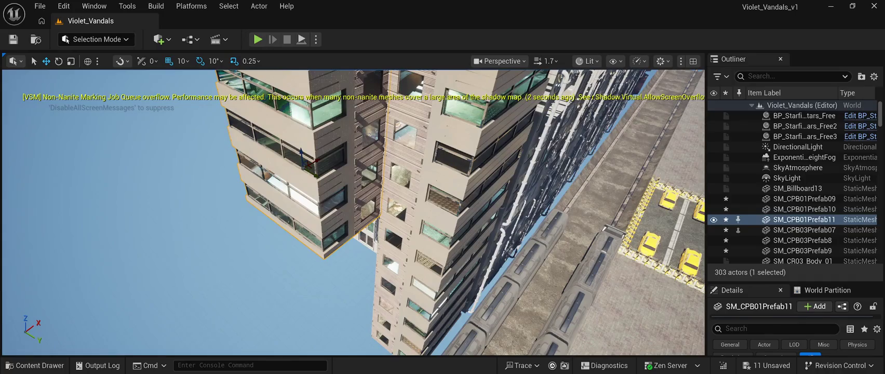
key("ctrl+d")
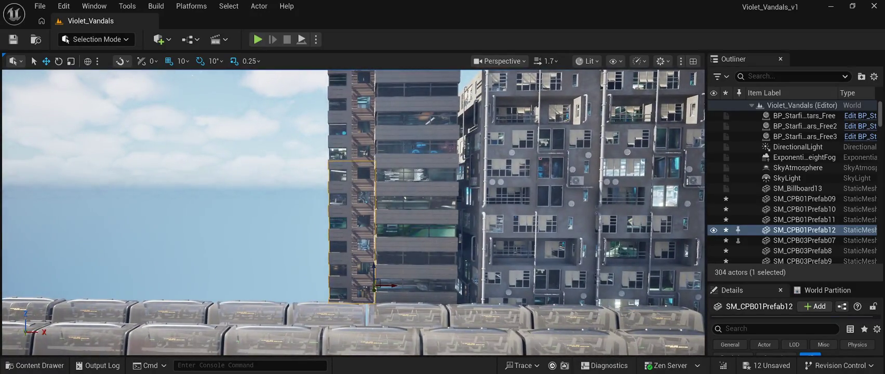
Step: Slide SM_CPB01Prefab12 and SM_CPB01Prefab11 left over the lower tower
left_click_drag(375, 285, 249, 284)
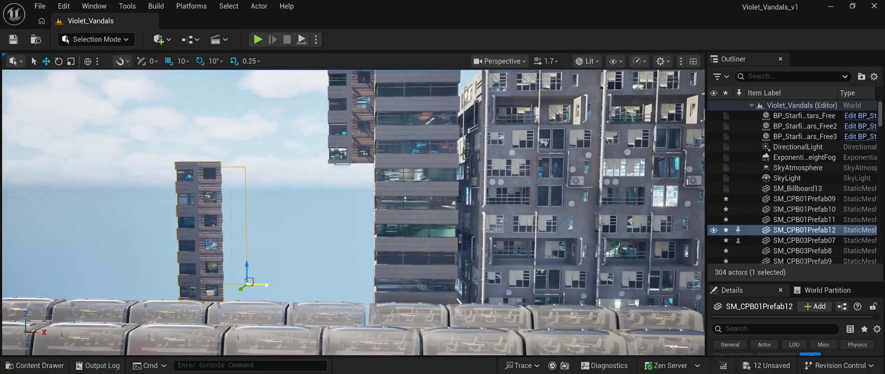
left_click(348, 129)
left_click_drag(394, 168, 263, 168)
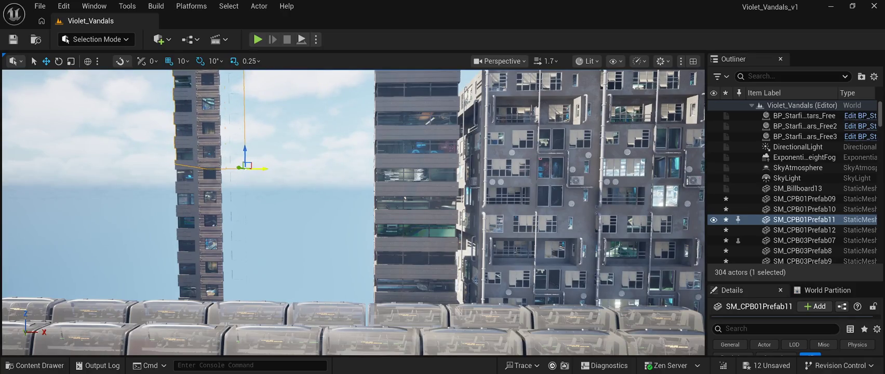
double_click(804, 136)
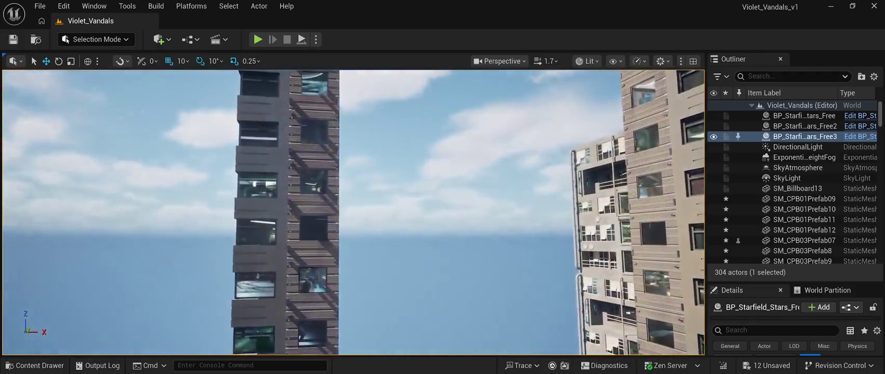
Step: Move SM_CPB01Prefab10 and SM_CPB01Prefab09 left, flush against the left tower
left_click(804, 209)
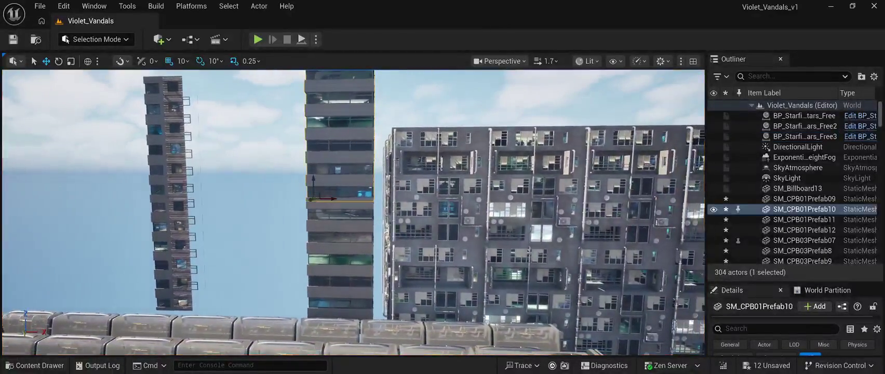
left_click_drag(335, 188, 214, 187)
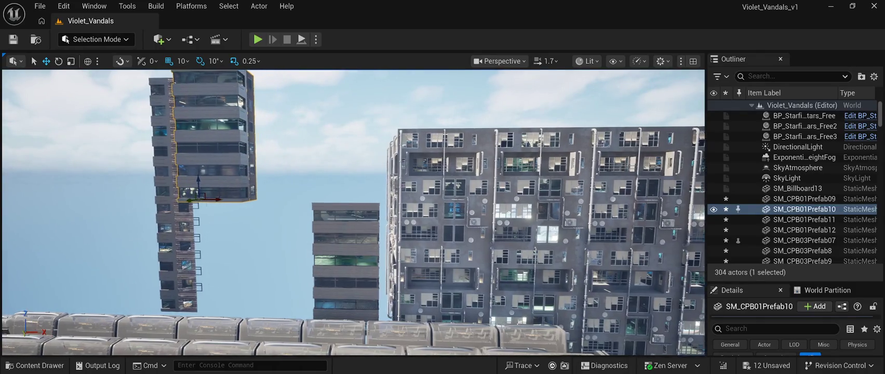
key("f")
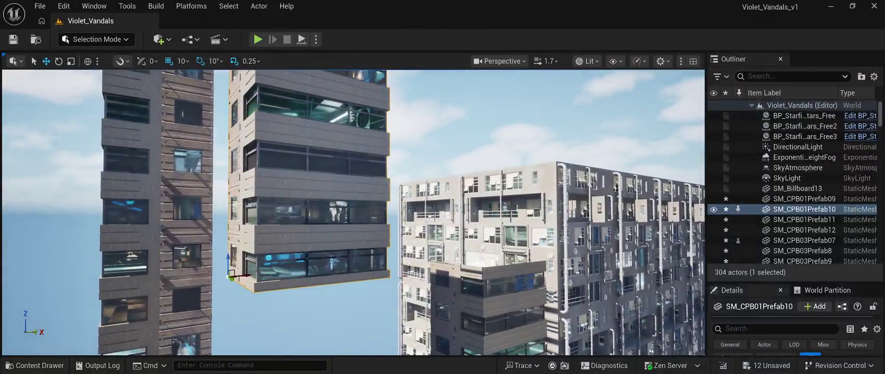
left_click_drag(231, 275, 213, 275)
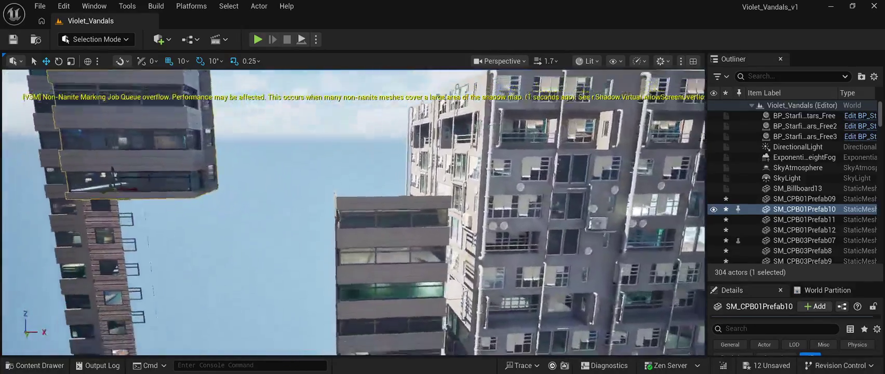
double_click(804, 198)
left_click_drag(336, 292, 177, 292)
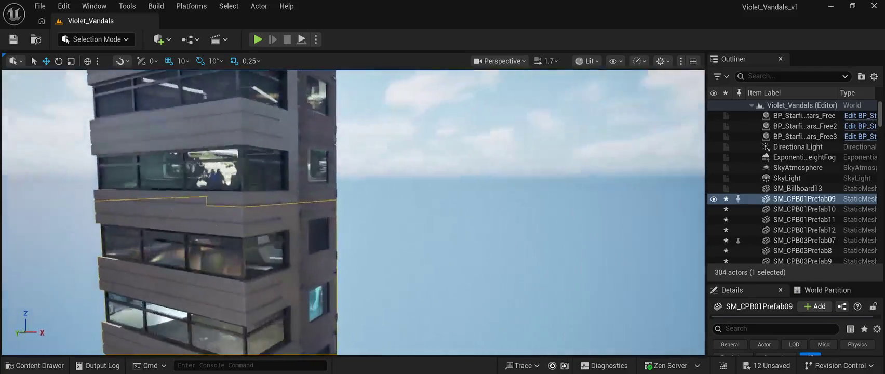
left_click(805, 136)
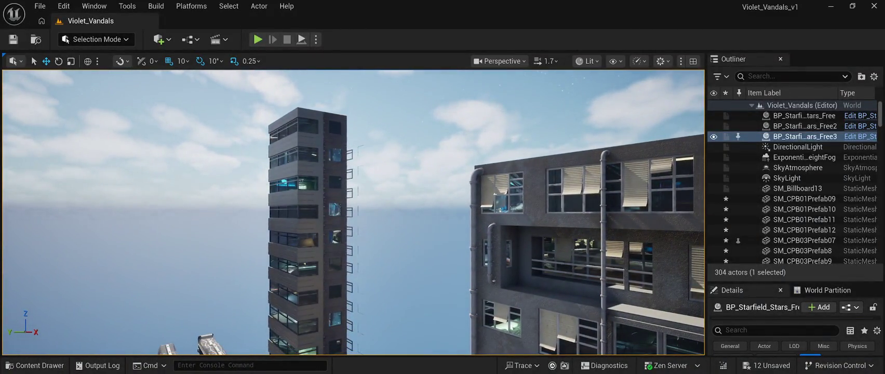
Step: Duplicate the left tower as SM_CPB01Prefab13, turned -90° and placed to its right
left_click(307, 218)
key("ctrl+d")
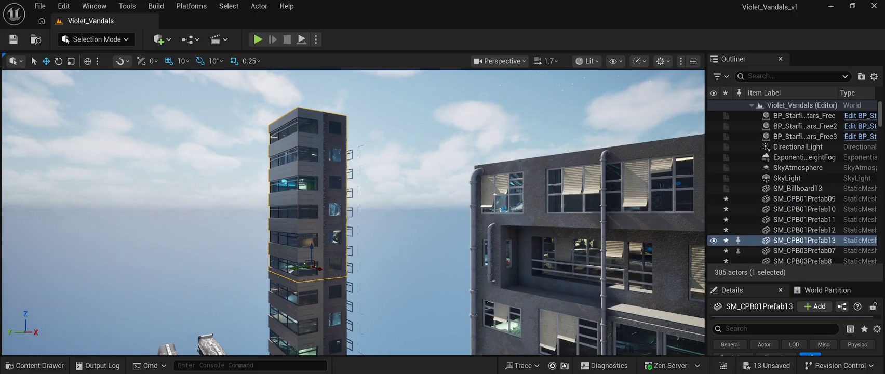
left_click_drag(294, 268, 374, 265)
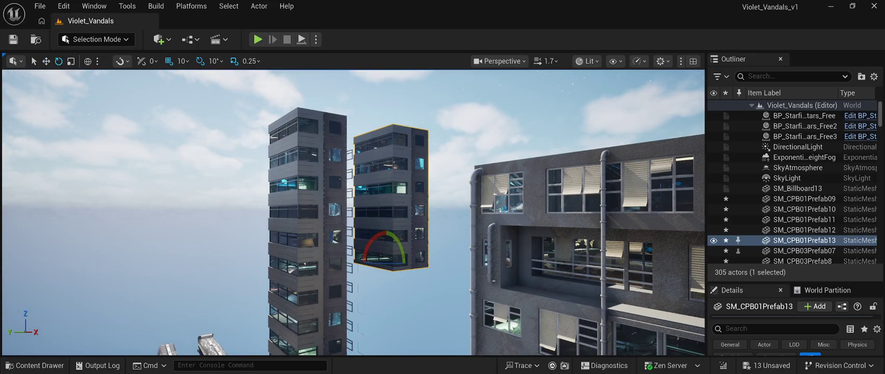
left_click_drag(387, 259, 416, 260)
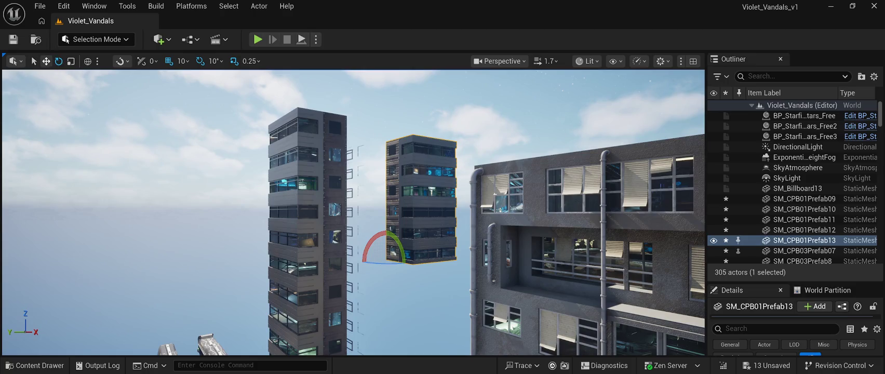
key("w")
key("f")
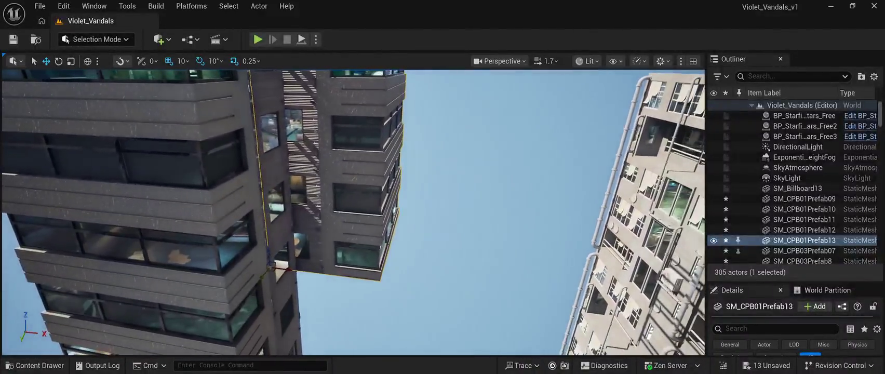
mouse_move(287, 269)
left_mouse_down()
mouse_move(313, 270)
mouse_move(270, 266)
mouse_move(310, 259)
left_mouse_up()
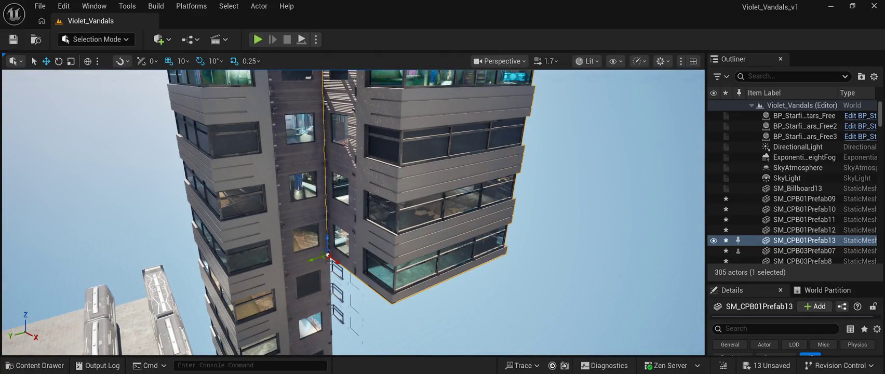
left_click(804, 136)
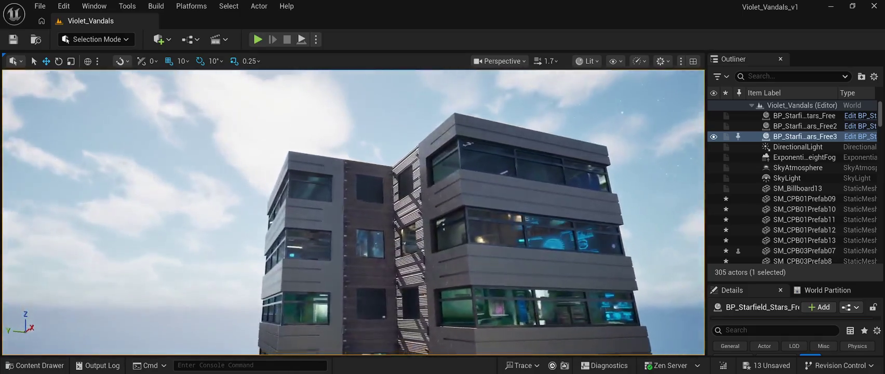
Step: Duplicate SM_CPB01Prefab13 as SM_CPB01Prefab14
double_click(805, 240)
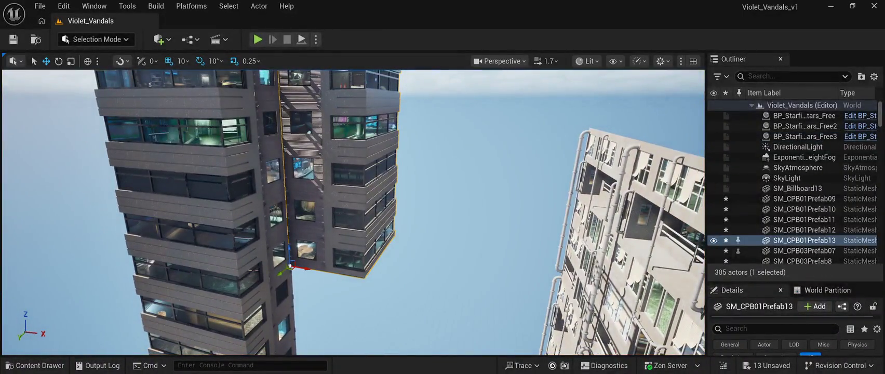
key("ctrl+d")
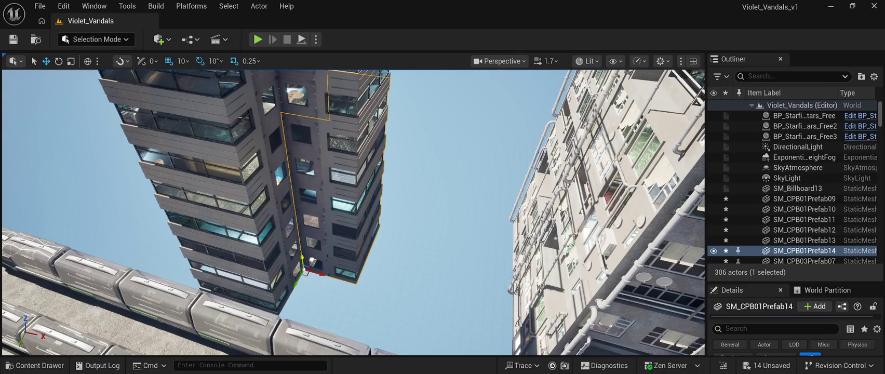
double_click(805, 137)
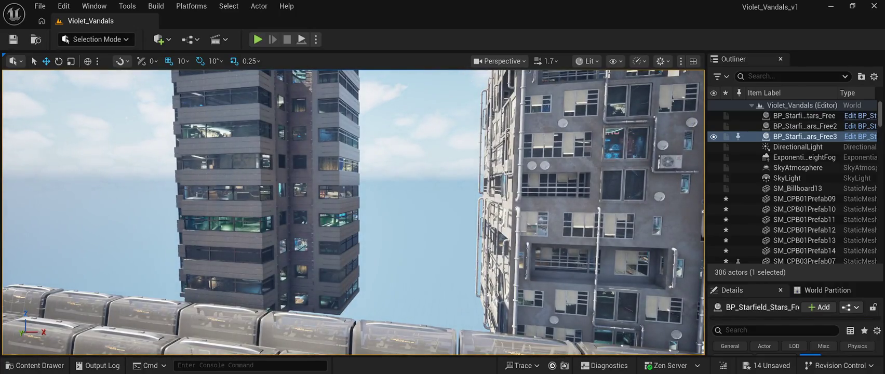
Step: Place an SM_CPB01Prefab01 tower forward between the towers and duplicate it
key("ctrl+space")
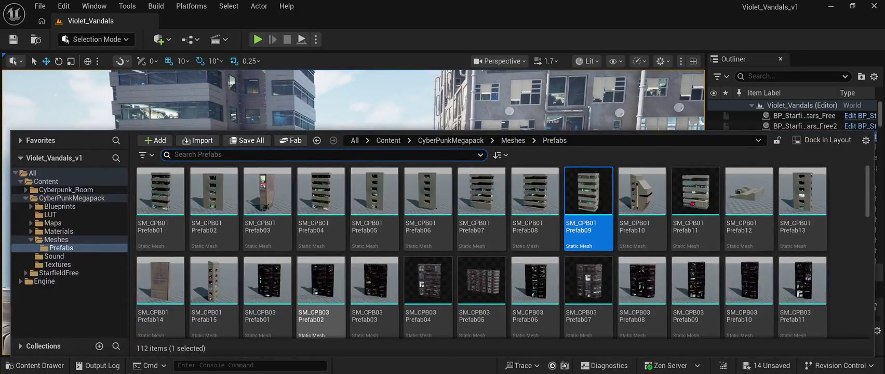
left_click(160, 192)
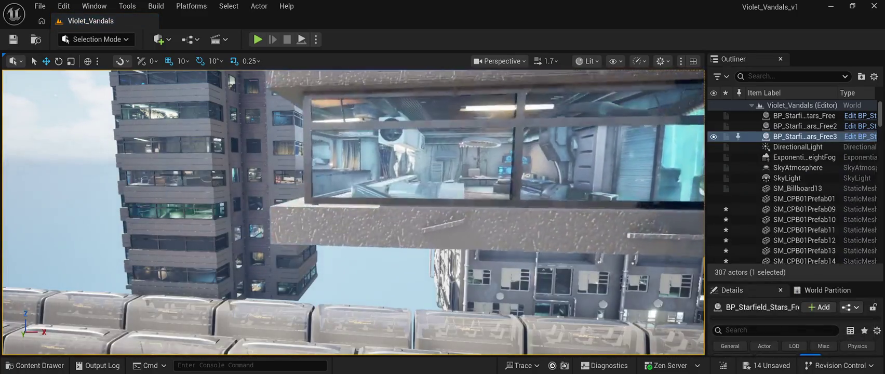
left_click(346, 161)
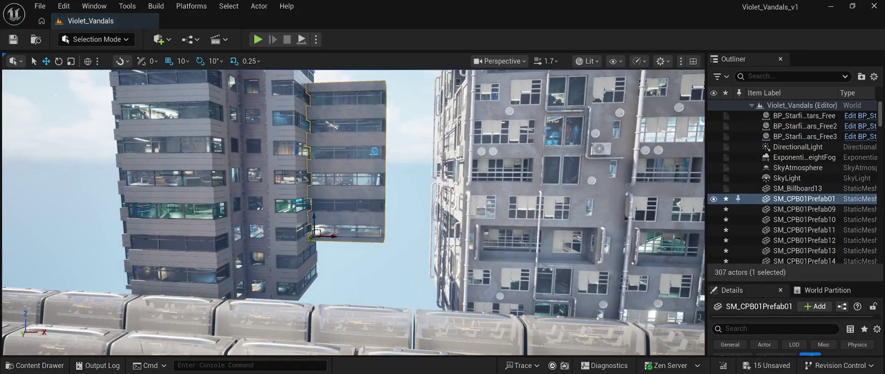
left_click_drag(333, 238, 358, 241)
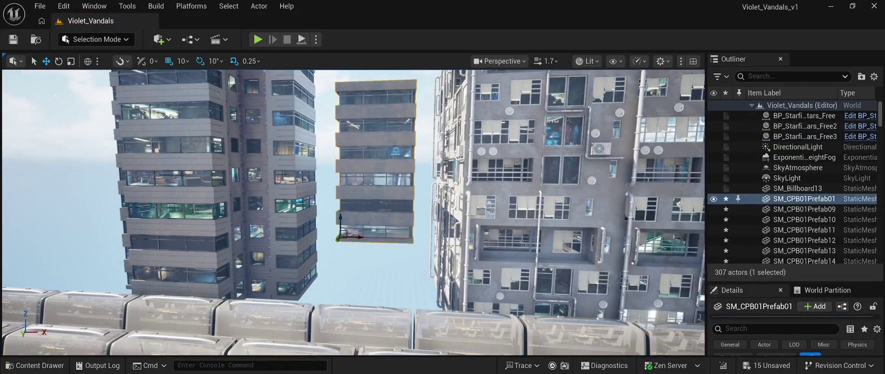
left_click(805, 136)
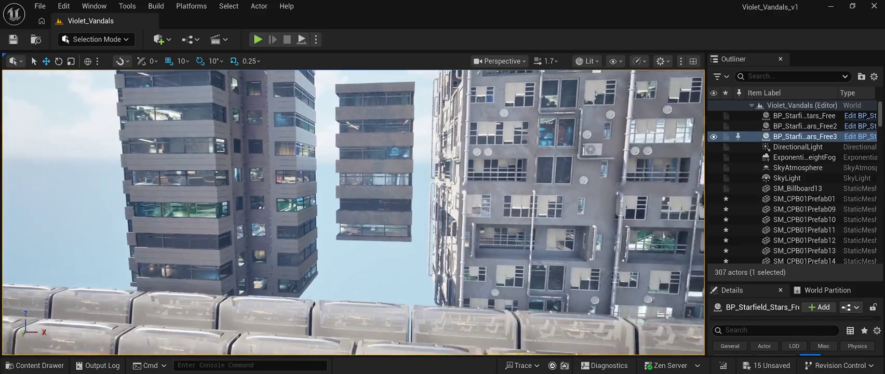
left_click(804, 199)
mouse_move(333, 237)
left_mouse_down()
mouse_move(303, 268)
mouse_move(326, 286)
mouse_move(313, 292)
mouse_move(320, 281)
mouse_move(322, 314)
left_mouse_up()
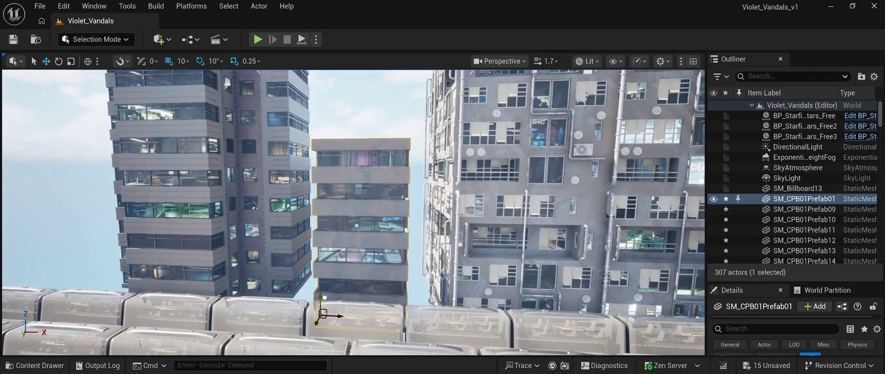
left_click_drag(282, 265, 281, 265)
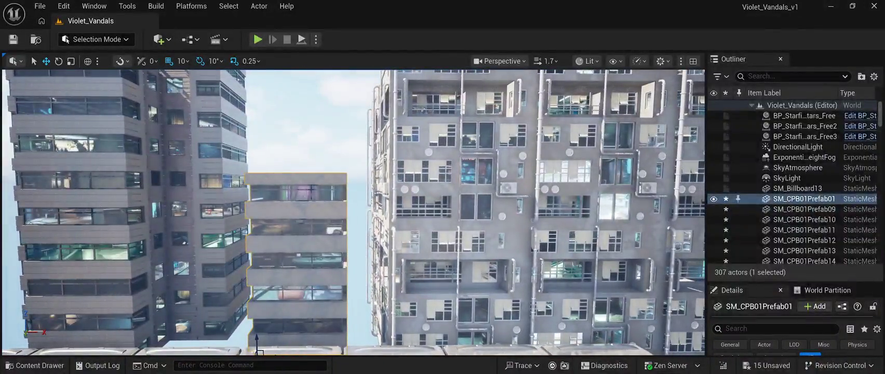
key("ctrl+d")
Step: Raise the first tower copy on Z, then add a second copy turned about 60° and slide it into place
left_click_drag(260, 337, 264, 154)
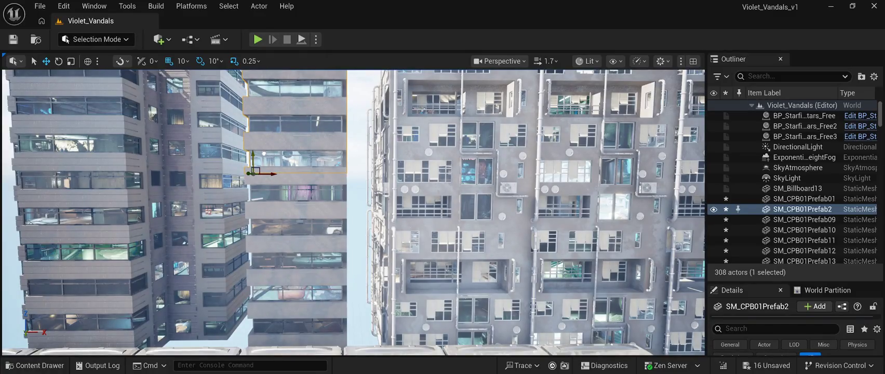
mouse_move(353, 208)
left_mouse_down()
mouse_move(366, 265)
mouse_move(358, 207)
mouse_move(365, 245)
left_mouse_up()
key("ctrl+d")
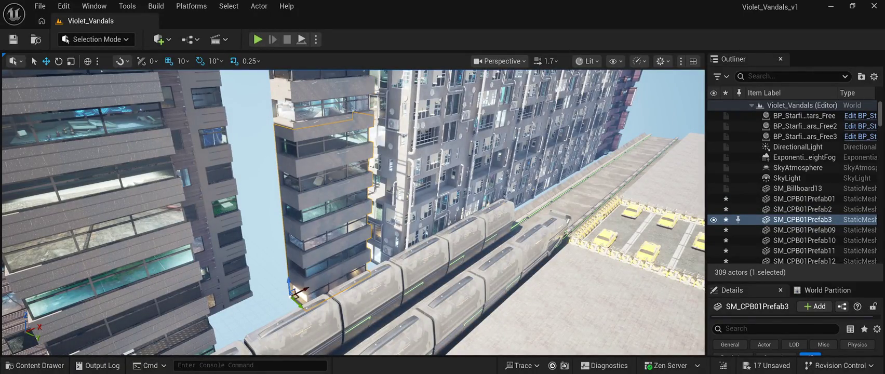
mouse_move(295, 294)
left_mouse_down()
mouse_move(262, 265)
mouse_move(285, 262)
left_mouse_up()
left_click_drag(284, 267, 310, 268)
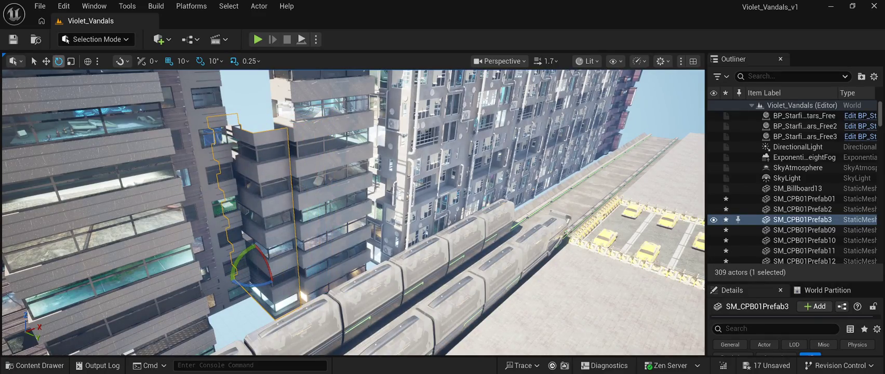
key("w")
mouse_move(270, 264)
left_mouse_down()
mouse_move(284, 258)
mouse_move(281, 243)
mouse_move(317, 197)
mouse_move(332, 216)
left_mouse_up()
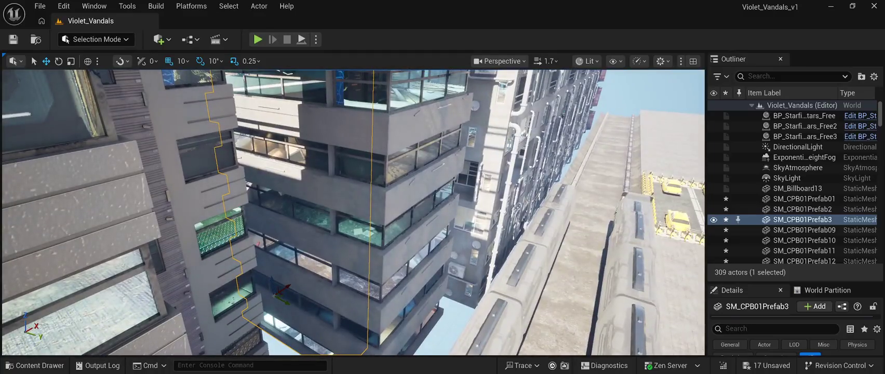
Step: Add a third tower copy, frame the view on it, and select BP_Starfield Free3
key("ctrl+d")
key("w")
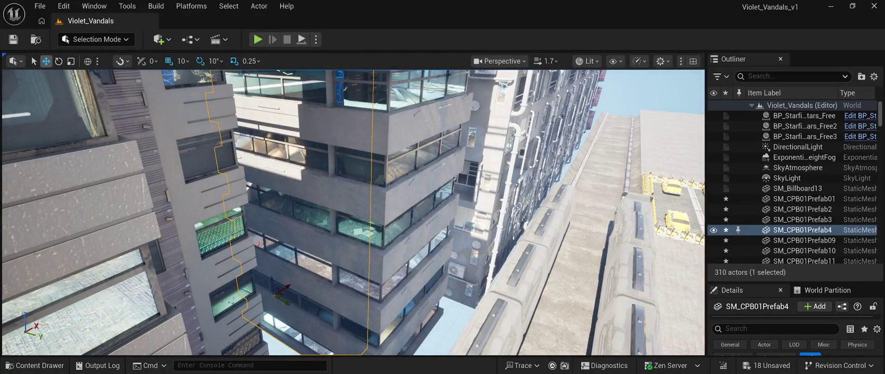
left_click_drag(353, 213, 365, 167)
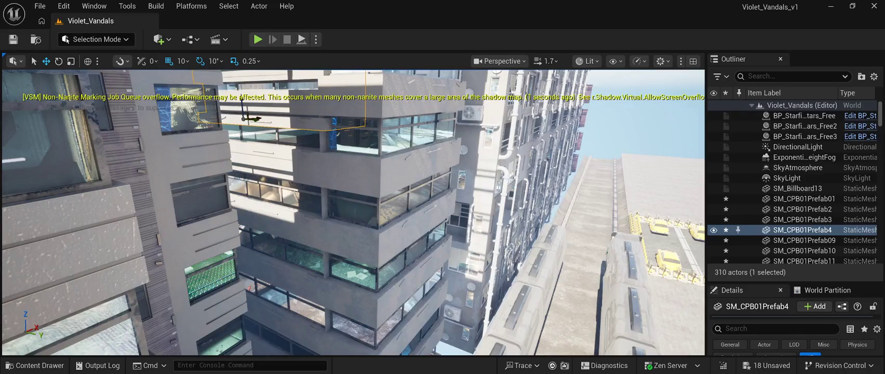
key("f")
left_click_drag(364, 208, 363, 194)
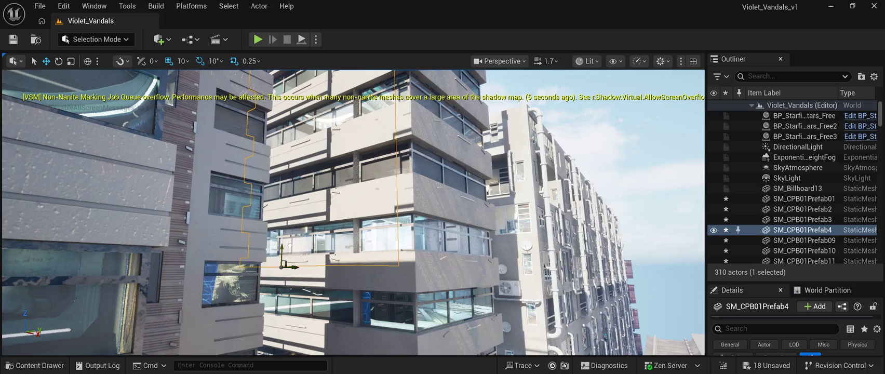
double_click(804, 136)
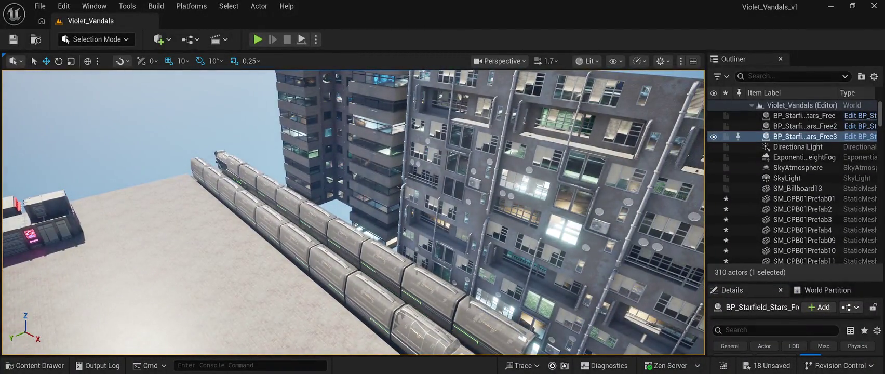
Step: Copy SM_CPB01Prefab01, rotate the copy to about -80° and nudge it right, then add another copy
left_click(377, 166)
key("ctrl+d")
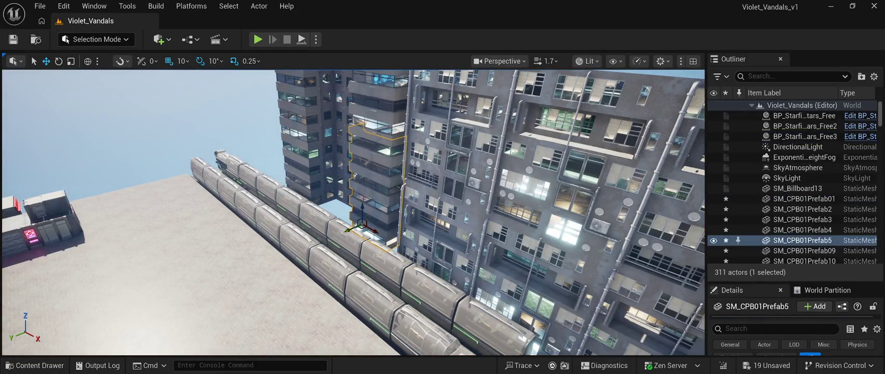
left_click_drag(362, 227, 410, 203)
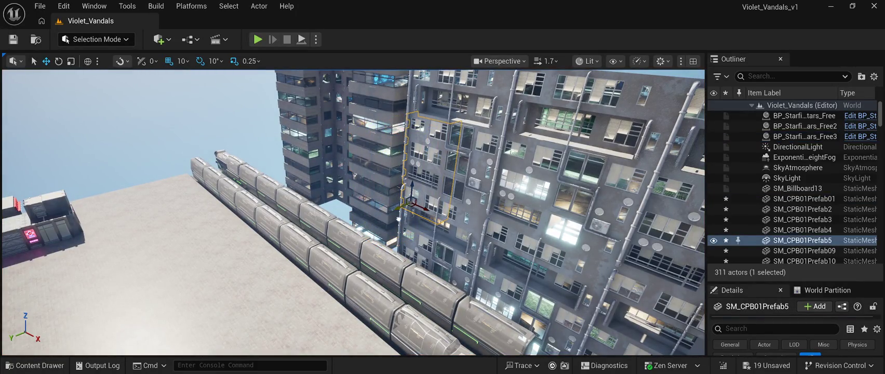
key("e")
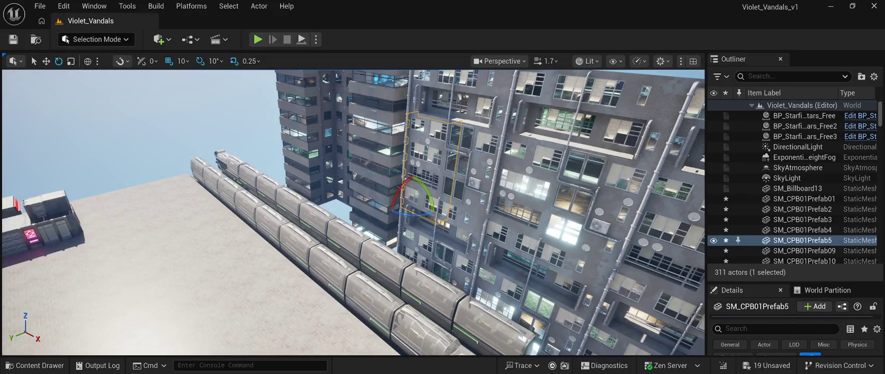
left_click_drag(435, 207, 434, 206)
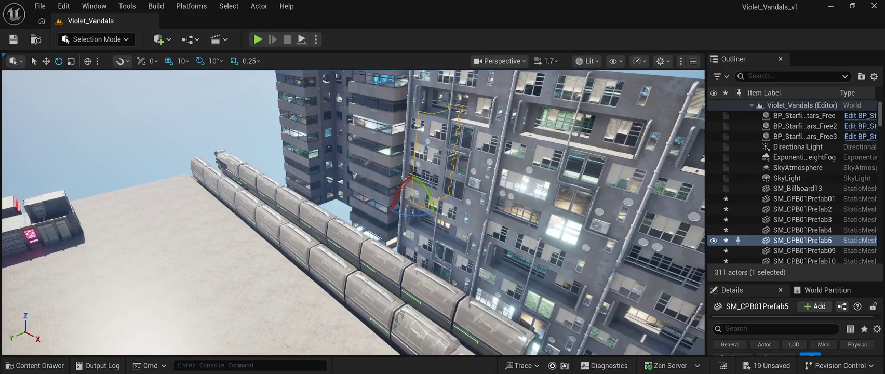
key("w")
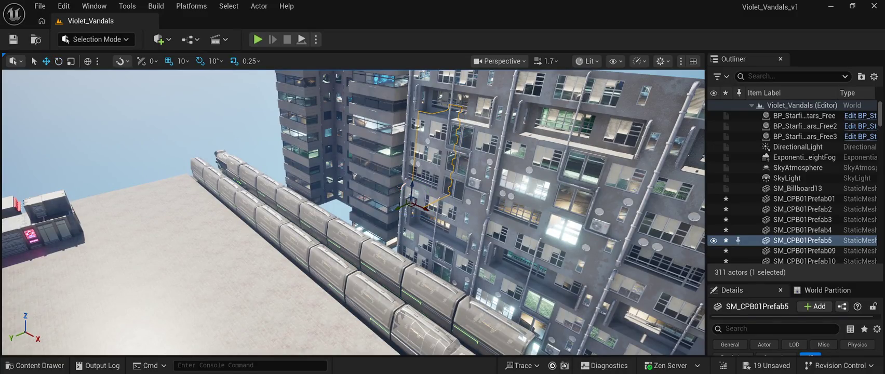
left_click_drag(411, 206, 427, 210)
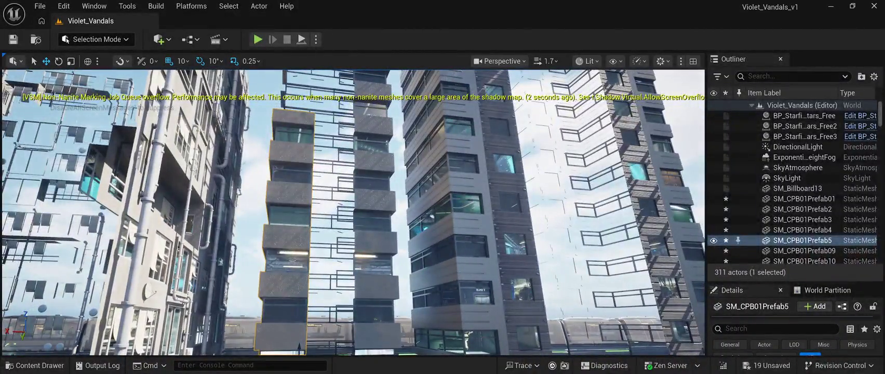
key("ctrl+d")
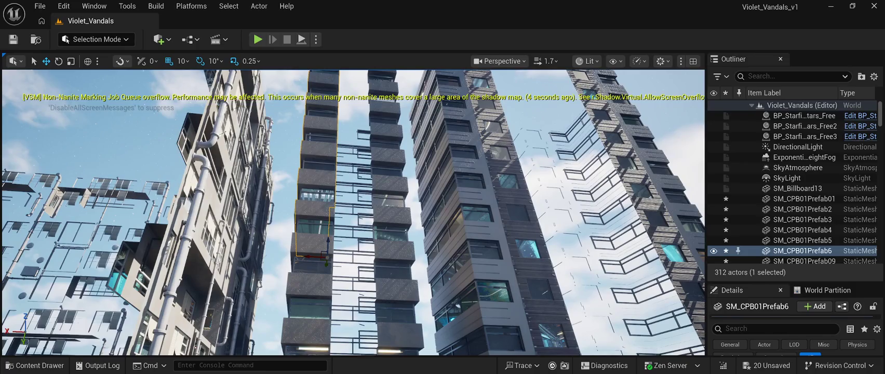
left_click(805, 136)
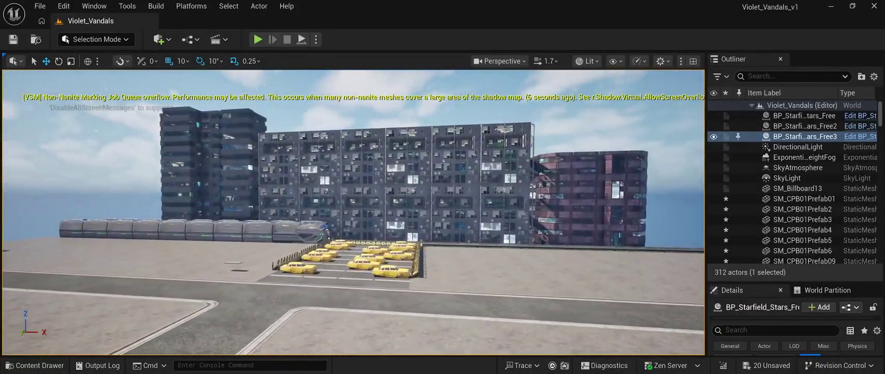
Step: Save all changes, then play-test the level under the night starfield and stop the test
key("ctrl+s")
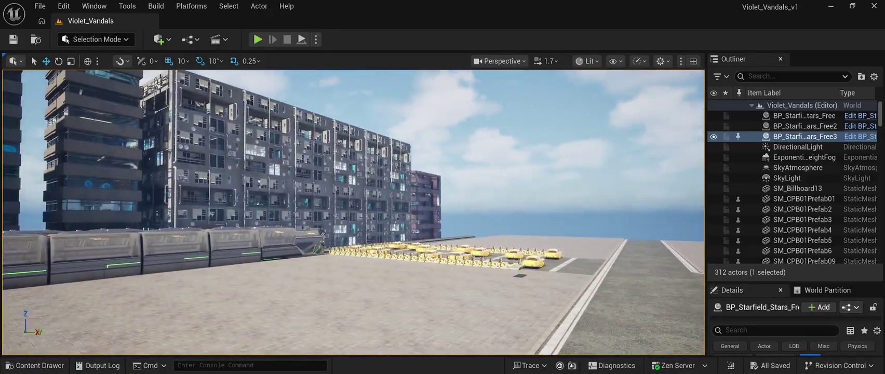
key("alt+p")
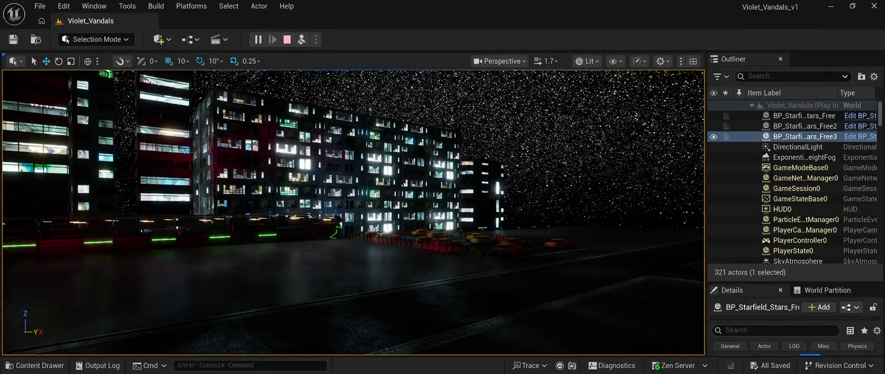
key("Escape")
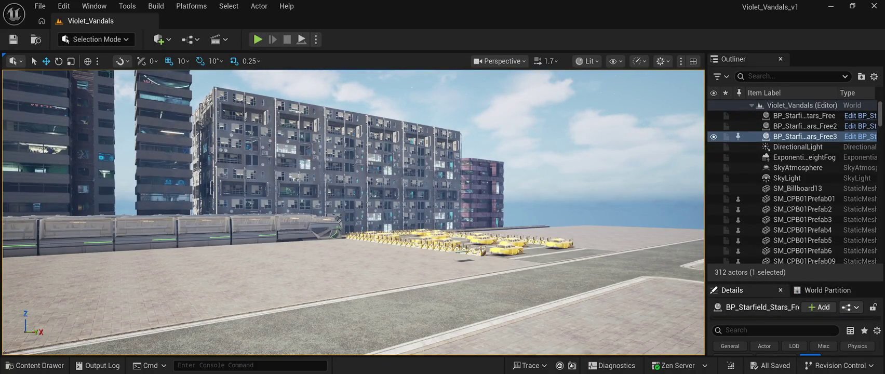
mouse_move(795, 281)
left_mouse_down()
mouse_move(795, 125)
mouse_move(795, 211)
left_mouse_up()
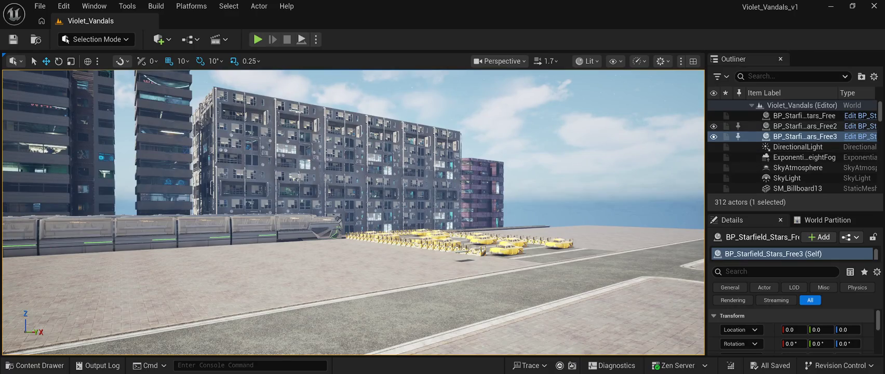
left_click(800, 115)
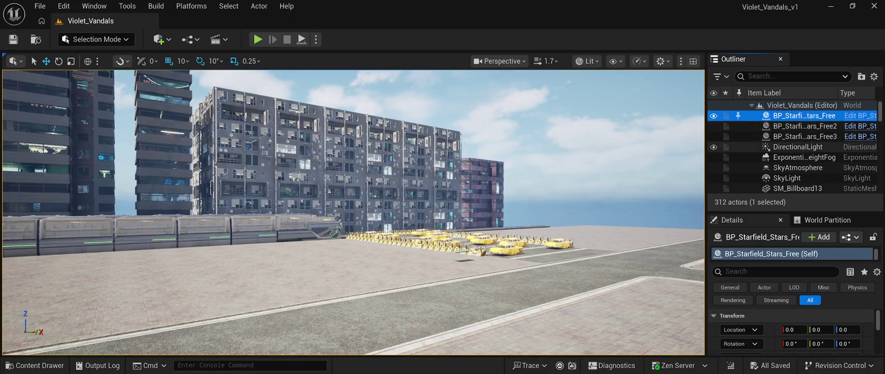
scroll(795, 151, "down", 2)
scroll(795, 151, "up", 2)
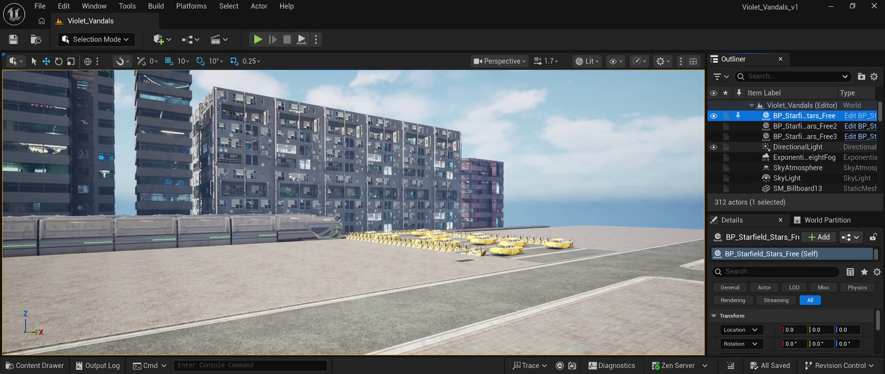
scroll(795, 156, "down", 4)
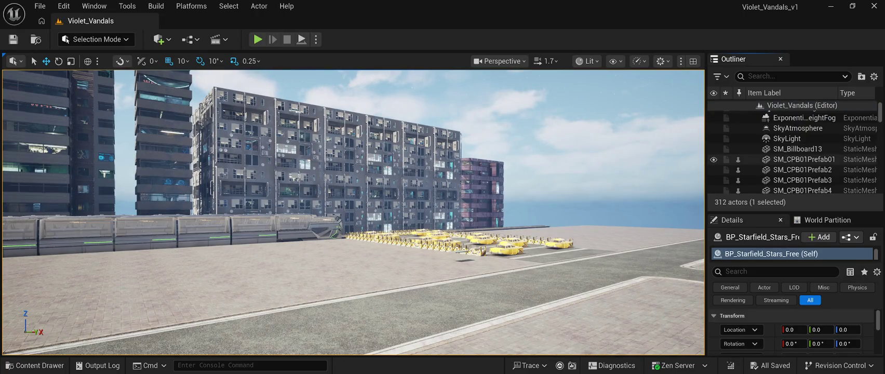
scroll(795, 156, "up", 4)
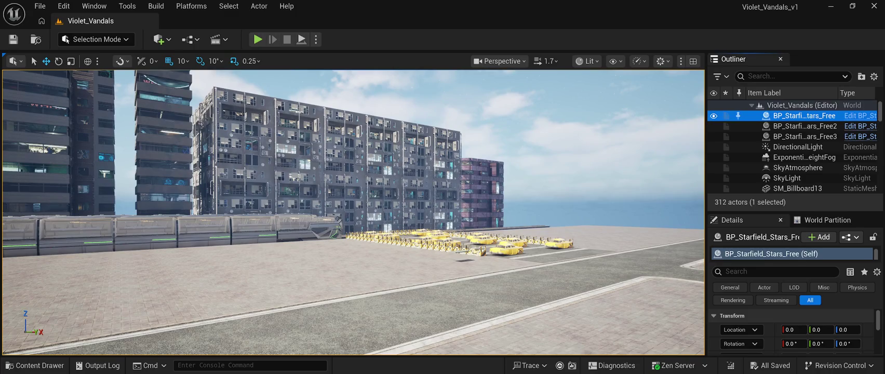
left_click(805, 125)
left_click(805, 136)
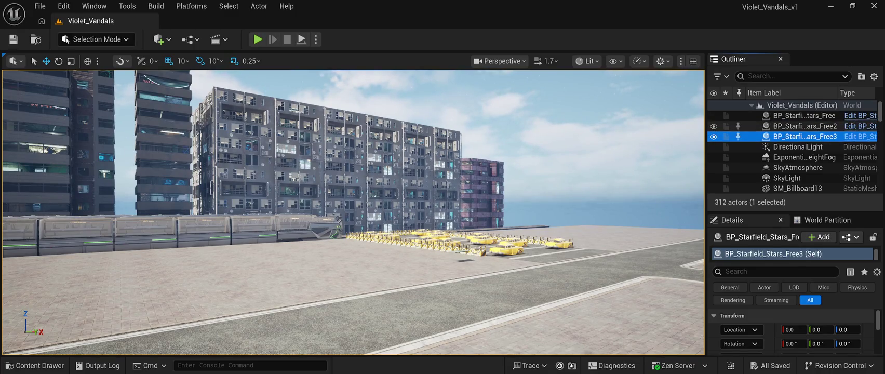
scroll(792, 151, "down", 5)
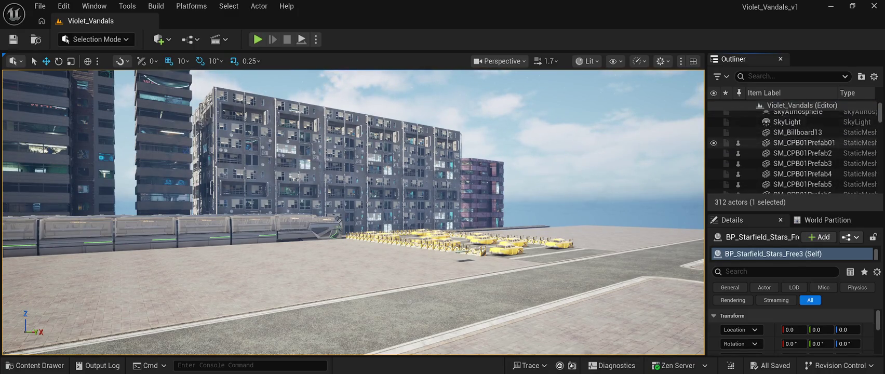
scroll(793, 150, "up", 5)
left_click(749, 75)
Step: Filter the Outliner by 'bp', inspect the BP_Starfield_Stars_Free actors, and focus the view on the first one
type("bp")
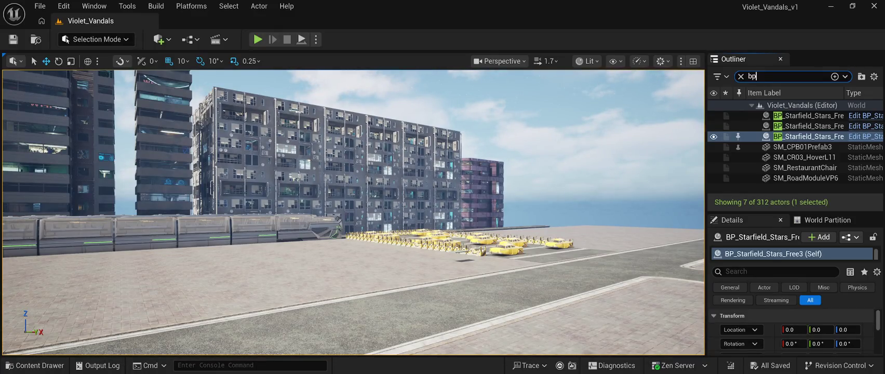
left_click(811, 126)
left_click(810, 115)
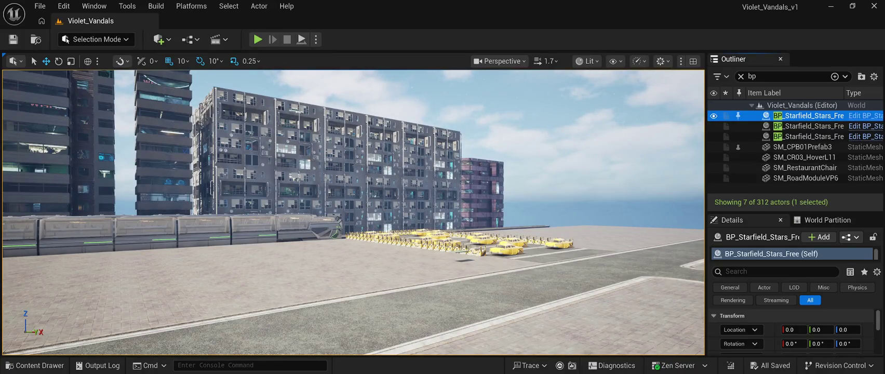
left_click_drag(795, 213, 795, 144)
scroll(792, 191, "down", 1)
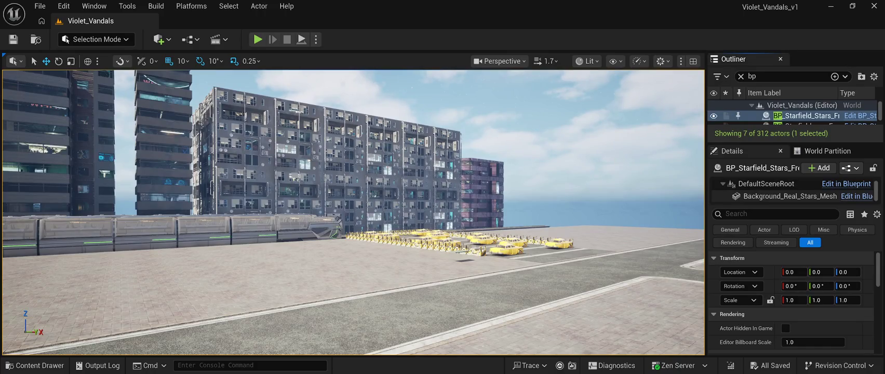
left_click(805, 119)
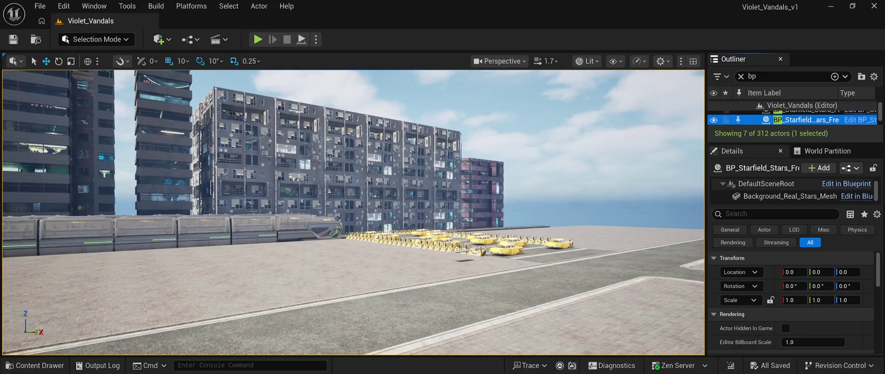
scroll(795, 117, "down", 1)
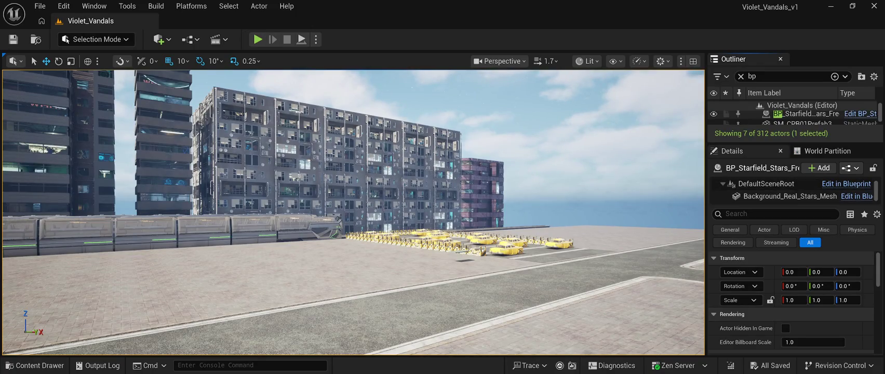
scroll(795, 117, "up", 1)
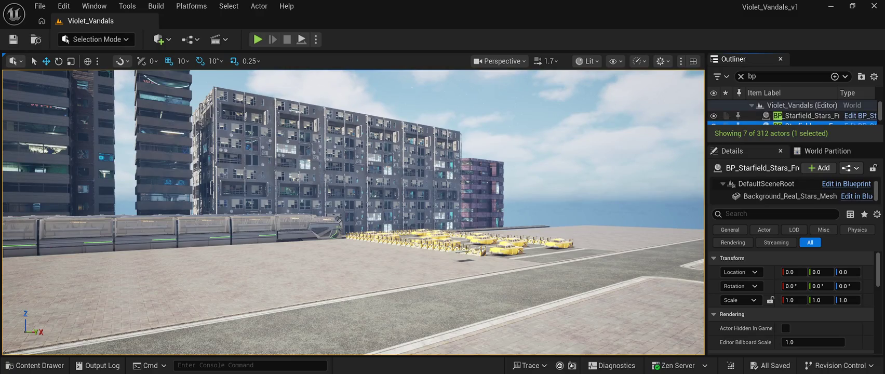
left_click(805, 115)
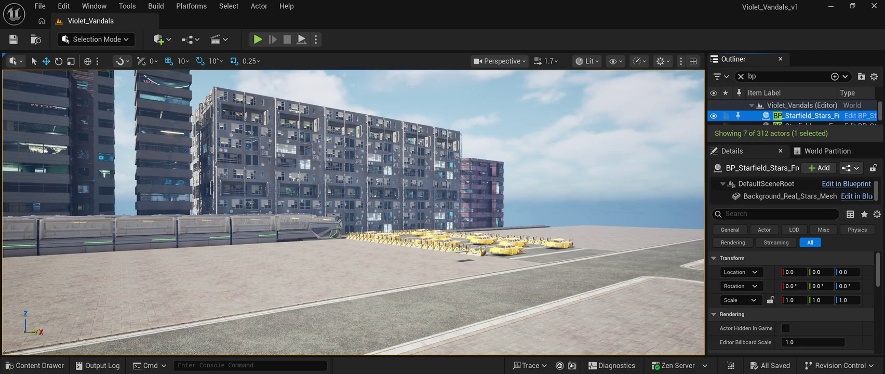
key("f")
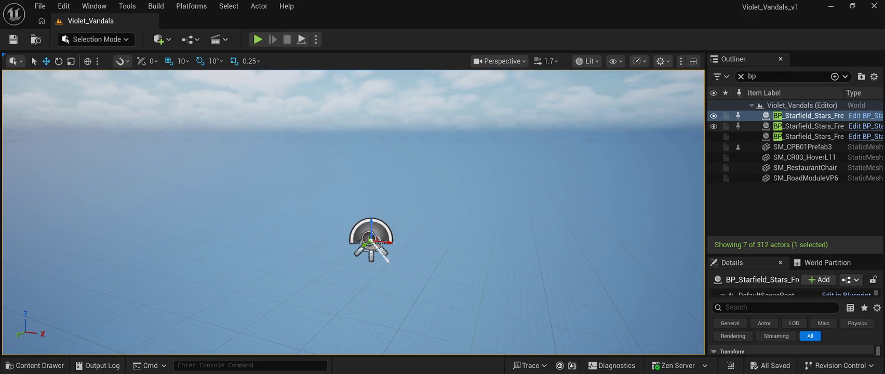
Step: Delete the second and third BP_Starfield_Stars_Free actors, keeping only the first
left_click(811, 126)
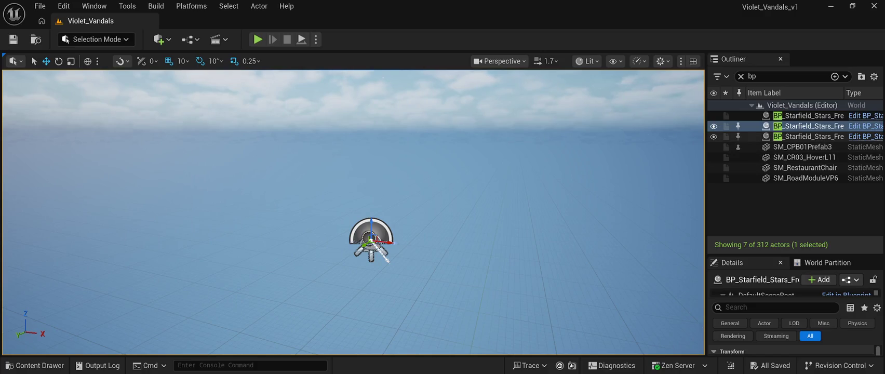
left_click(810, 136)
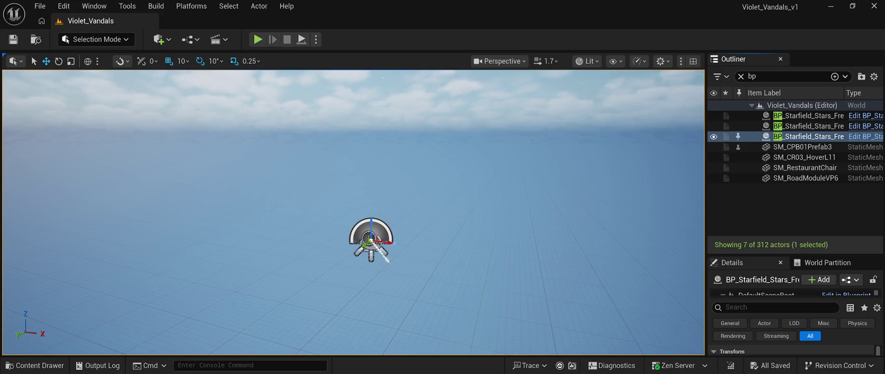
key("Delete")
left_click(807, 126)
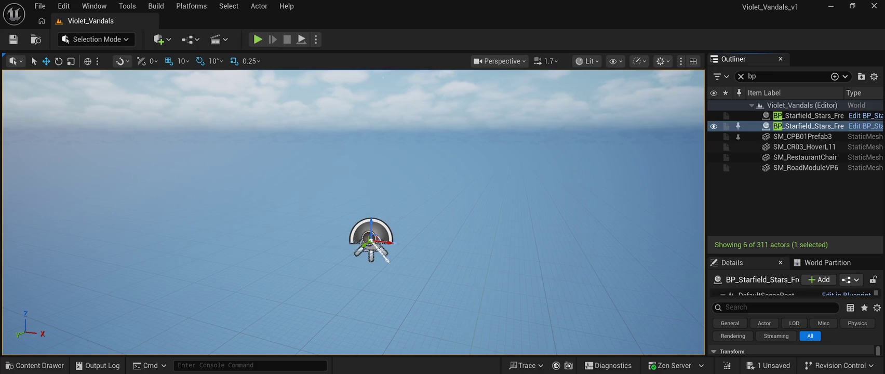
key("Delete")
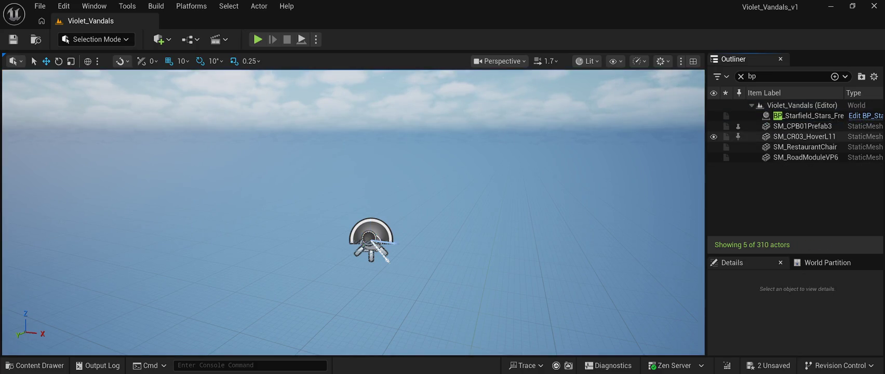
left_click(808, 115)
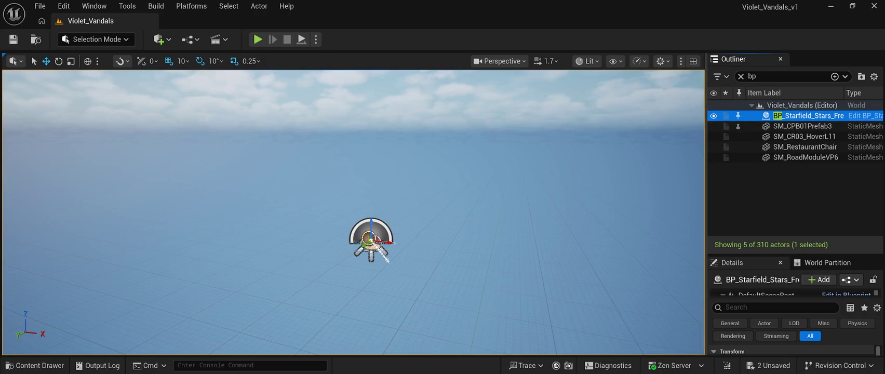
Step: Play-test the starry night level, stop it, and bring up the Content Drawer
key("alt+p")
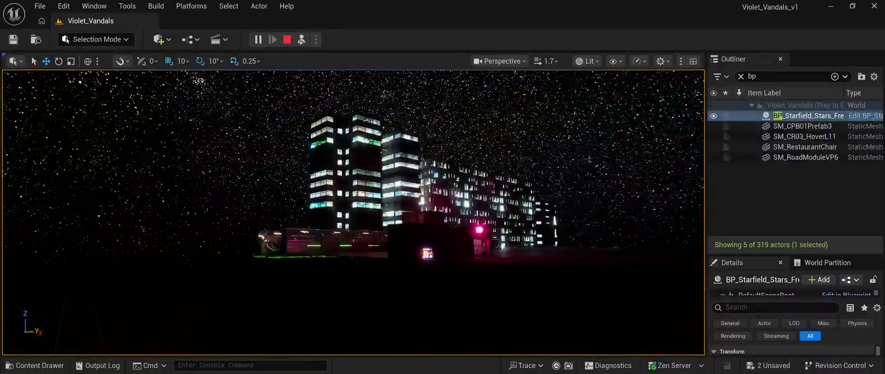
key("Escape")
key("ctrl+space")
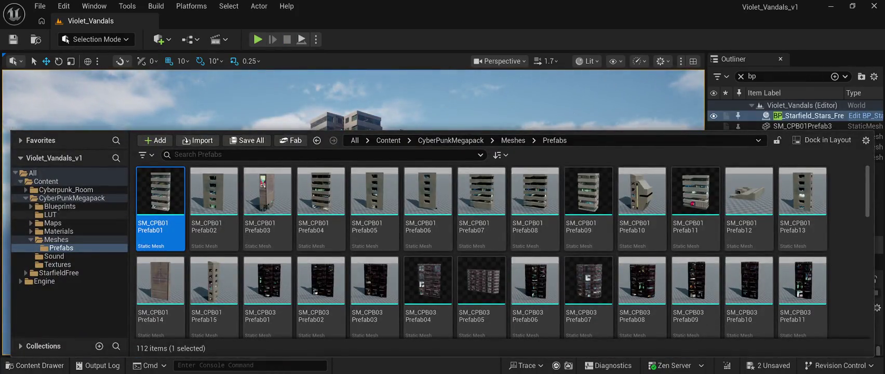
Step: Drop BP_Starfield_bgNebula_Free from StarfieldFree > BluePrint into the level and reset its location to 0, 0, 0
left_click(59, 273)
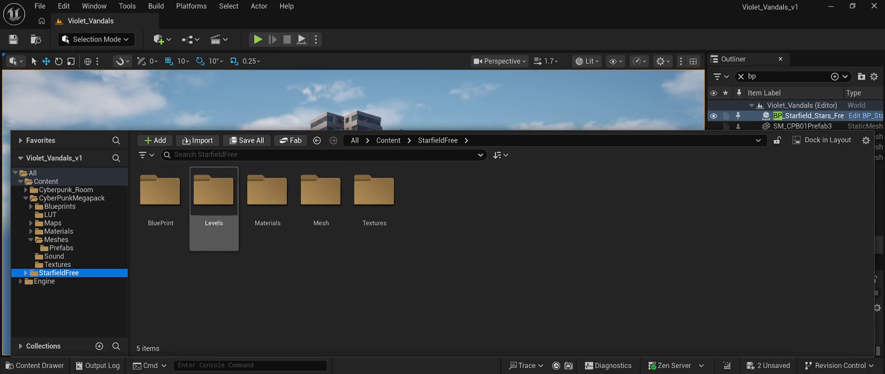
double_click(160, 191)
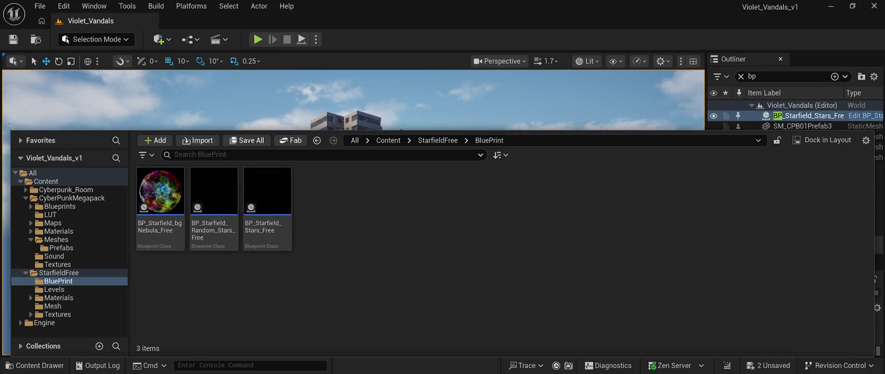
mouse_move(160, 191)
left_mouse_down()
mouse_move(119, 114)
mouse_move(79, 223)
mouse_move(91, 258)
left_mouse_up()
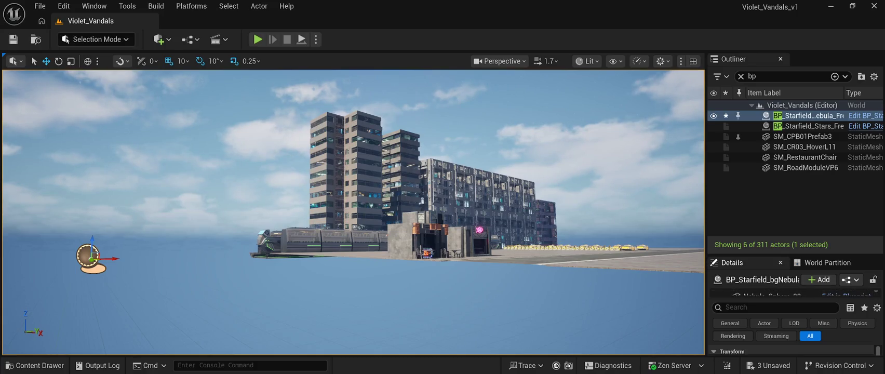
left_click_drag(795, 256, 795, 124)
left_click(869, 256)
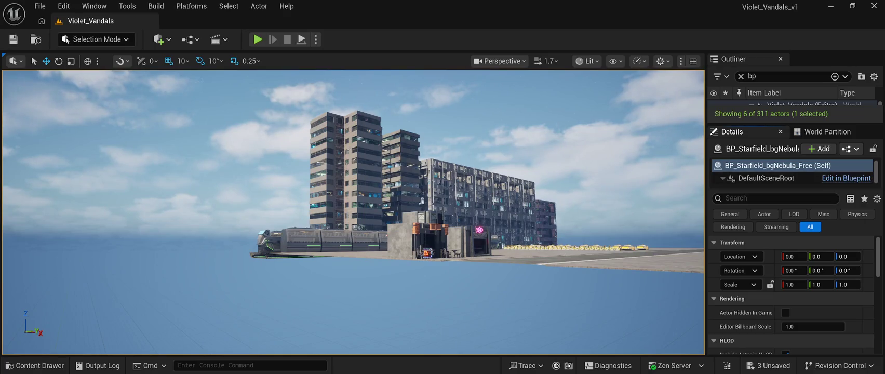
left_click(772, 179)
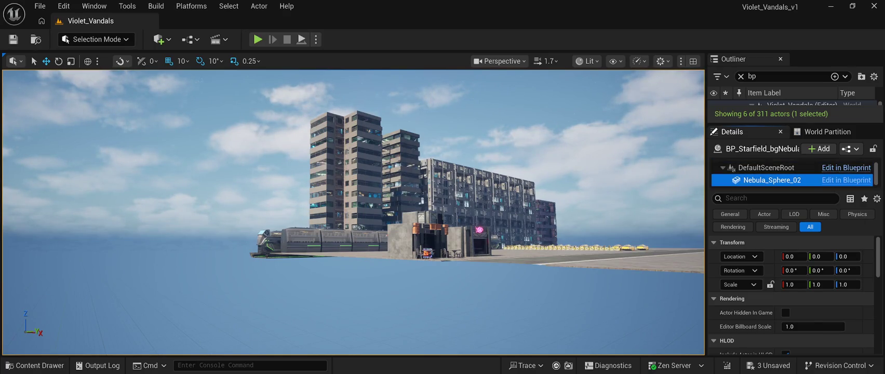
Step: Play-test the level to view the multicoloured nebula and stars over the night city, then stop
scroll(791, 294, "down", 3)
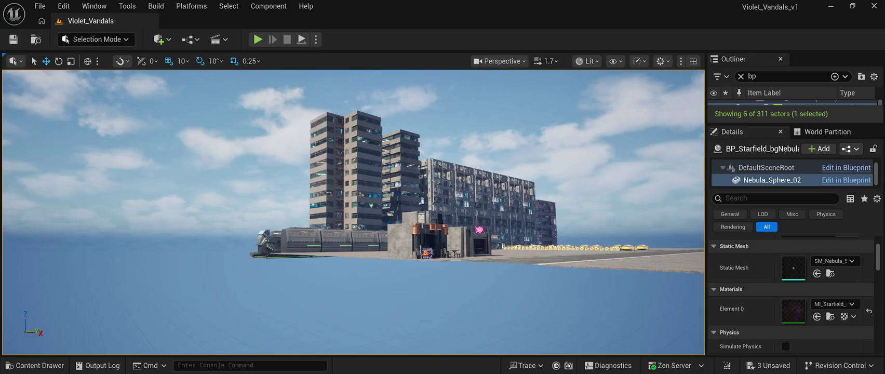
key("alt+p")
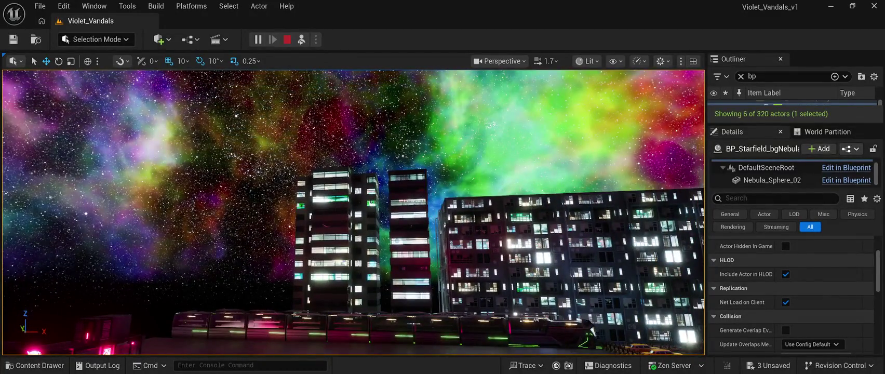
key("Escape")
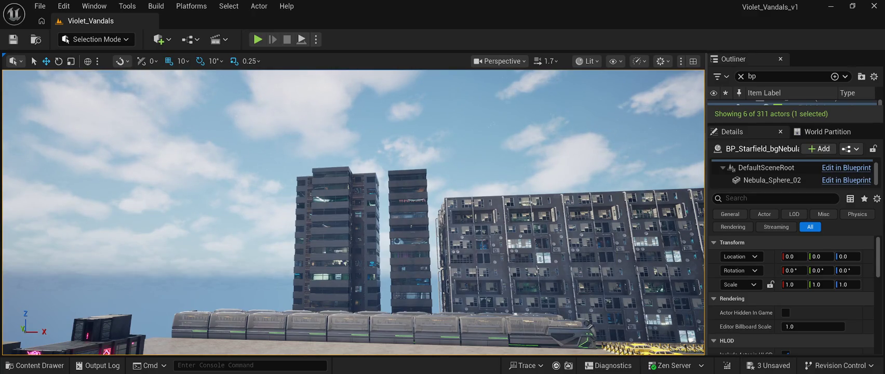
Step: Save the level with the added nebula blueprint and select its Nebula_Sphere_02 component
key("ctrl+s")
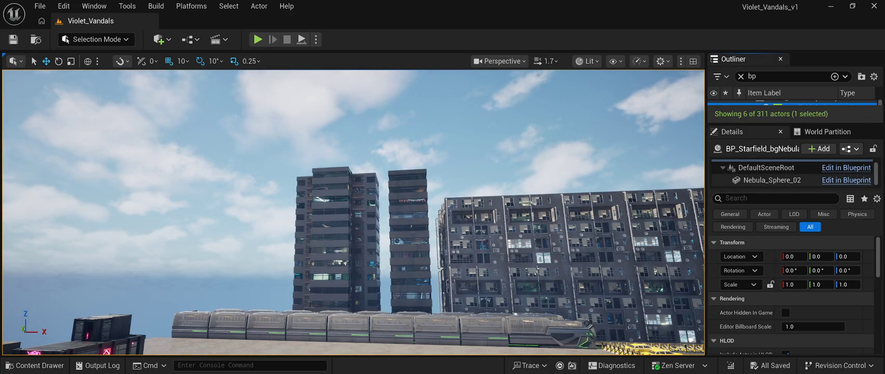
left_click(772, 179)
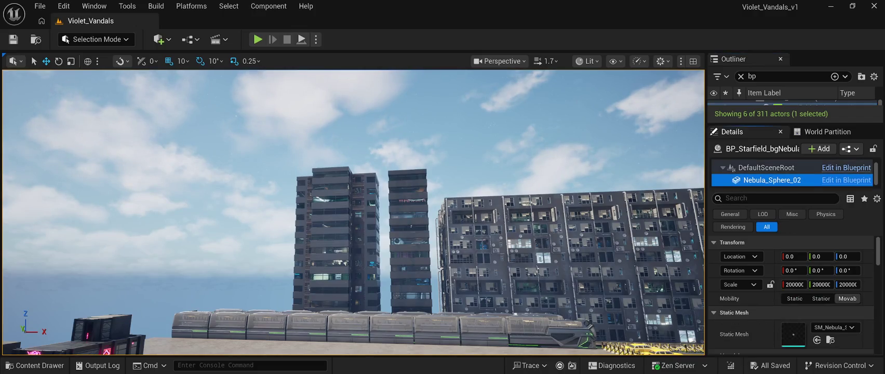
Step: Give Nebula_Sphere_02's Element 0 a different MI_Starfield material instance and save the level
scroll(791, 294, "down", 3)
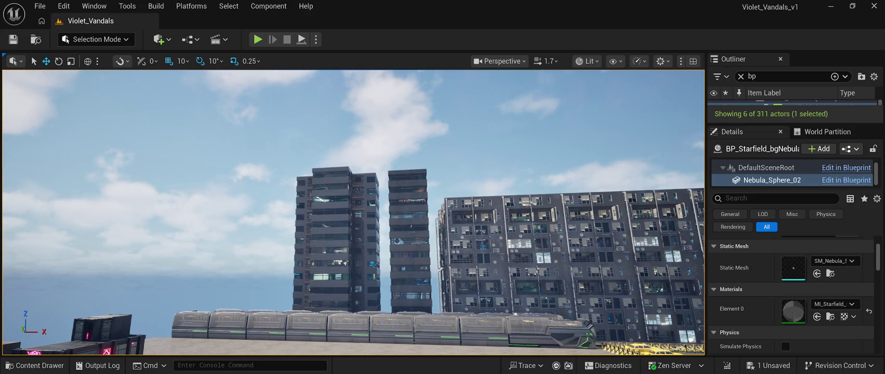
key("ctrl+s")
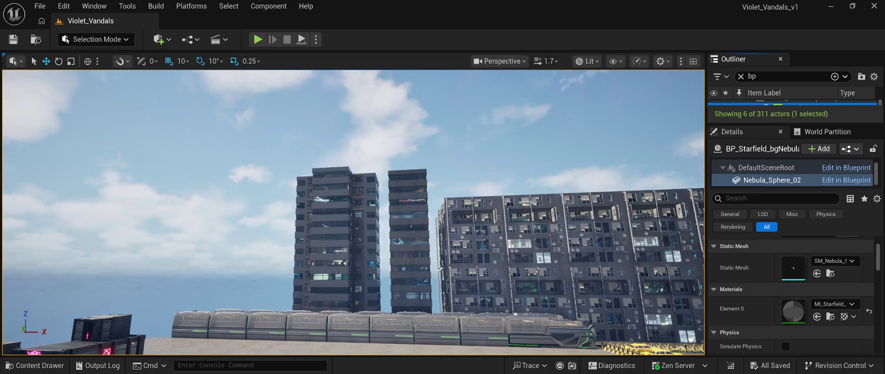
Step: Play-test the level full-screen to see the purple nebula sky over the city
key("alt+p")
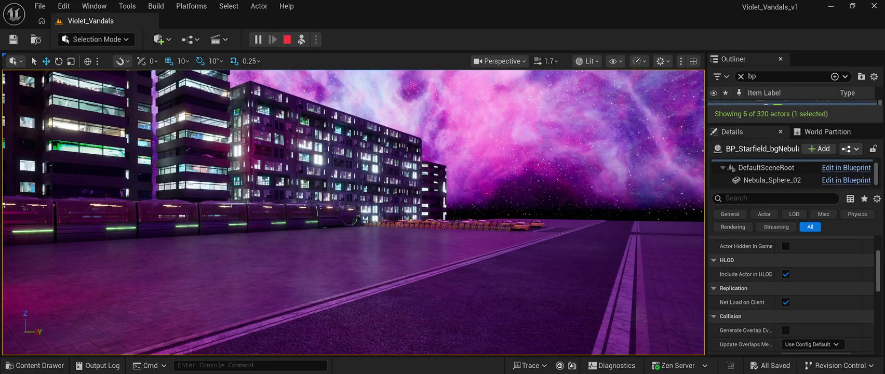
key("F11")
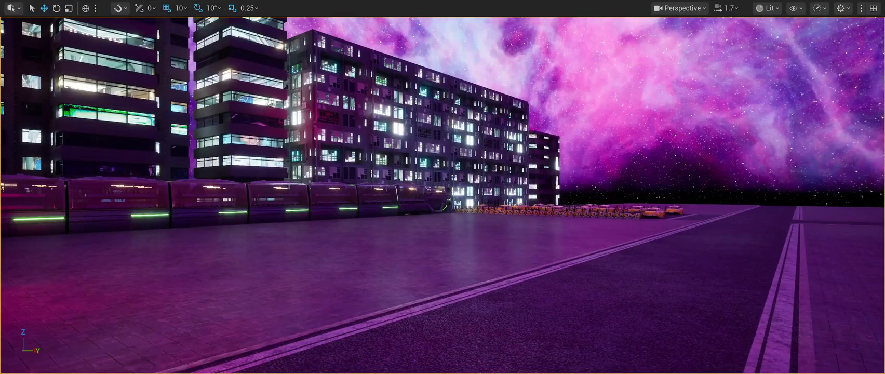
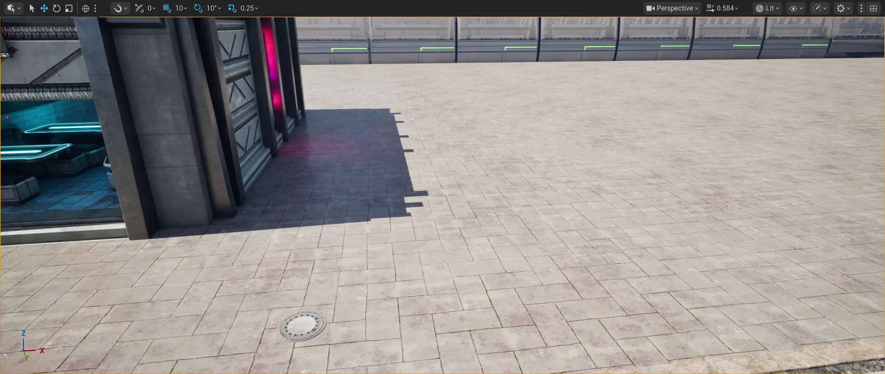
Step: Exit immersive viewport mode and open the Content Drawer at the StarfieldFree BluePrint folder
key("F11")
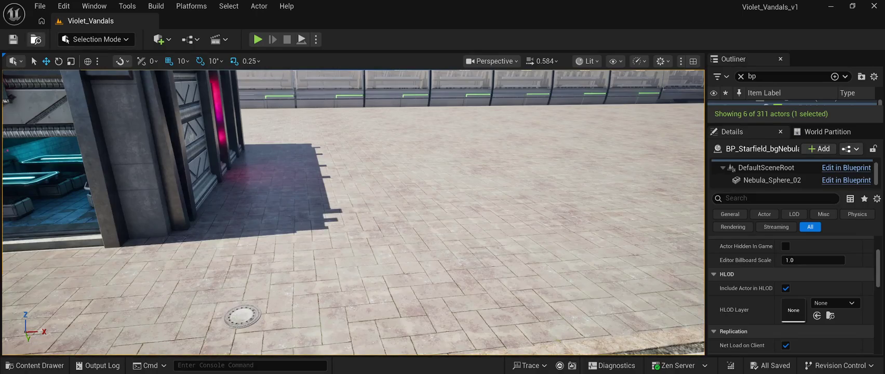
left_click(40, 6)
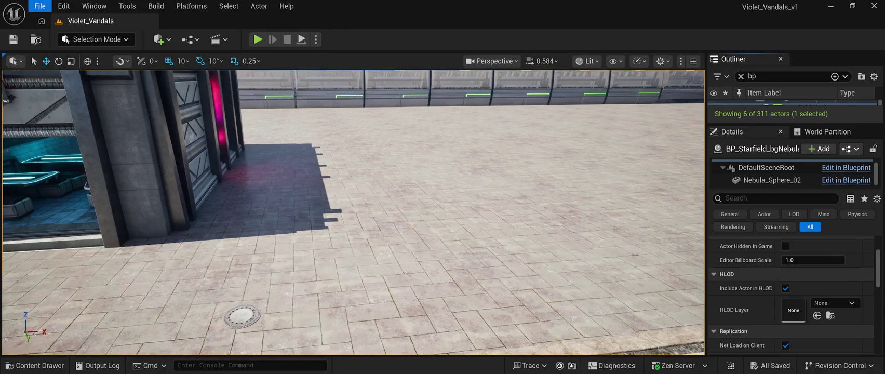
key("Escape")
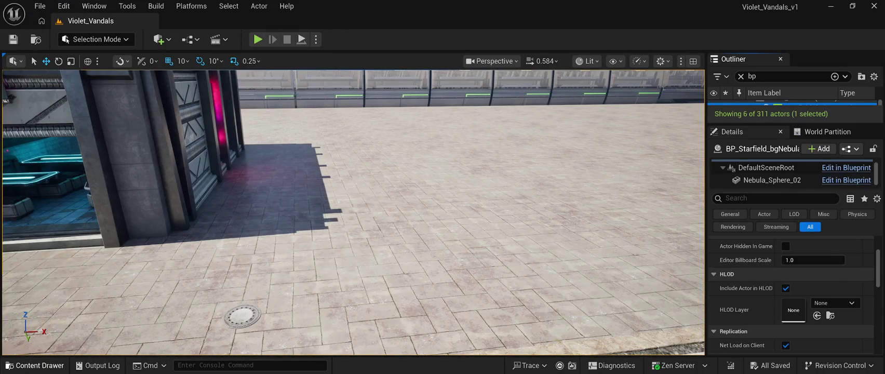
key("ctrl+space")
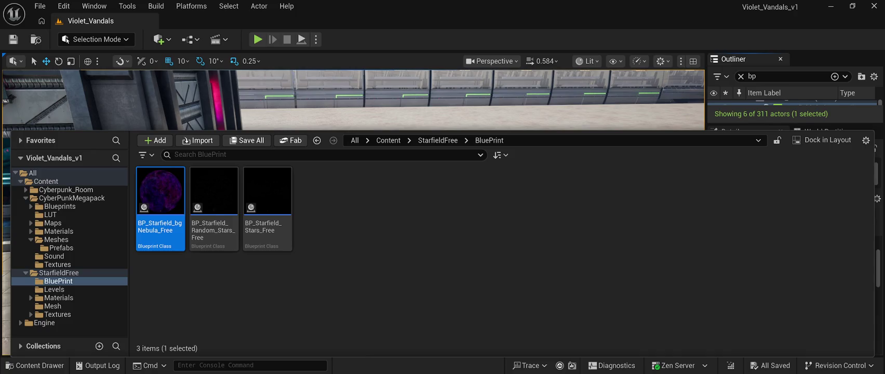
Step: Browse CyberPunkMegapack > Meshes down to the bins and drop the green SM_Bin_006 dumpster into the level
left_click(72, 198)
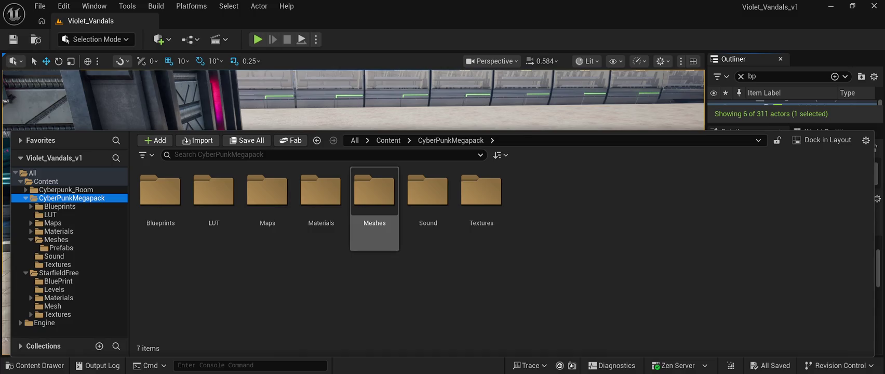
double_click(375, 208)
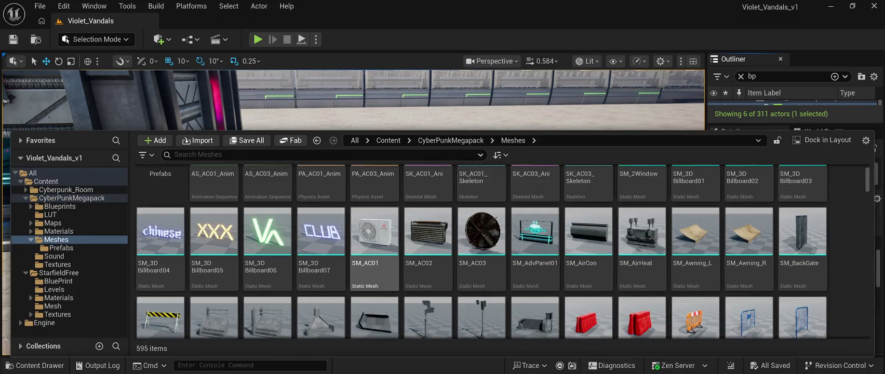
scroll(480, 251, "down", 1)
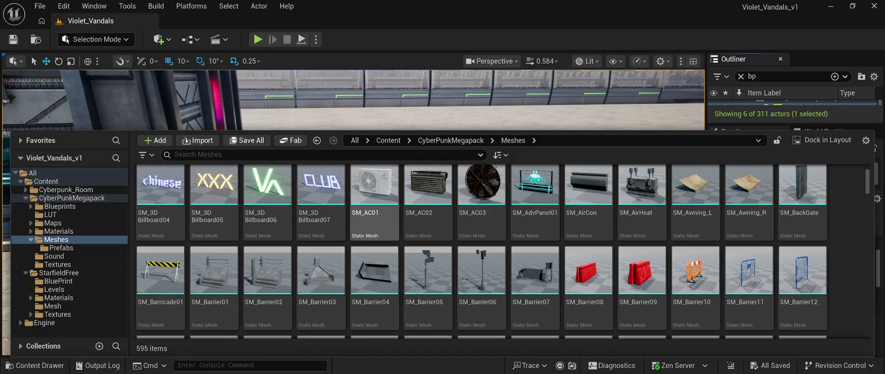
scroll(535, 250, "down", 3)
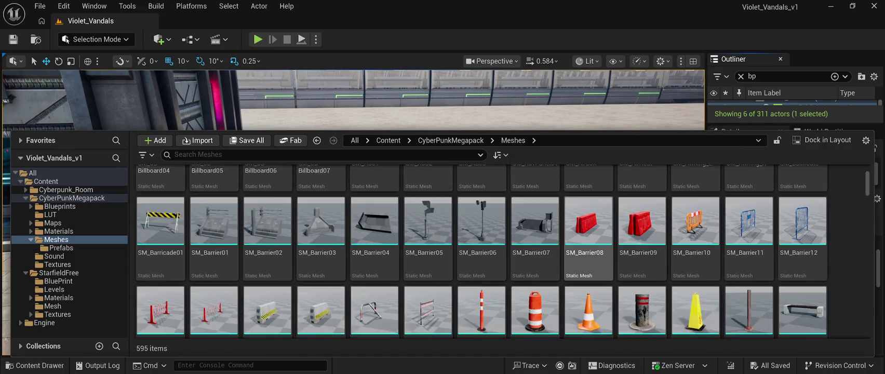
scroll(535, 249, "down", 1)
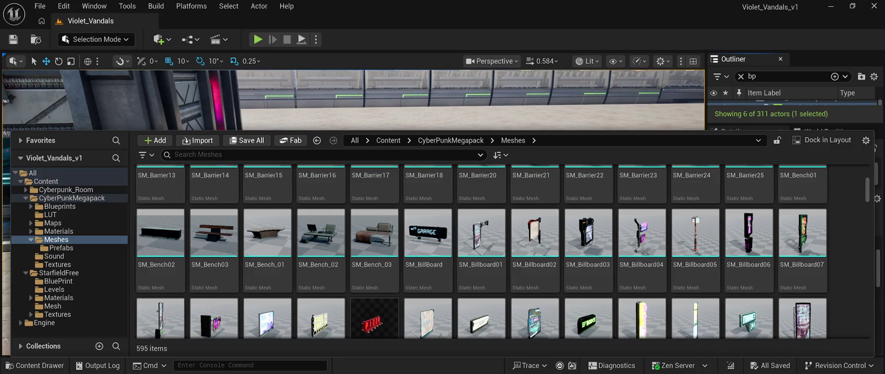
scroll(481, 249, "down", 1)
scroll(535, 286, "down", 1)
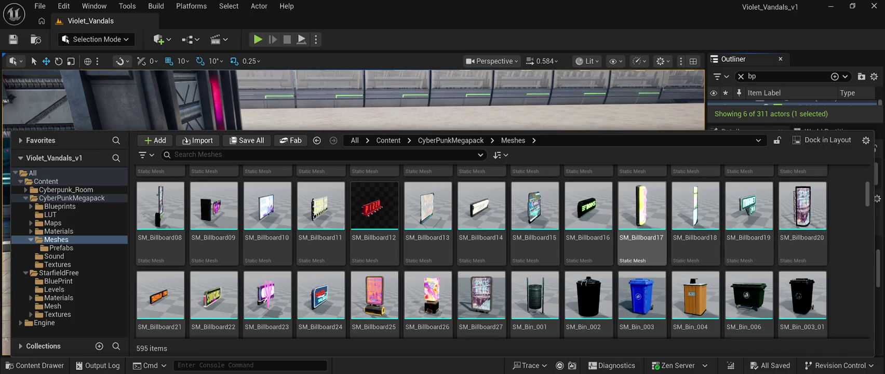
scroll(642, 224, "down", 1)
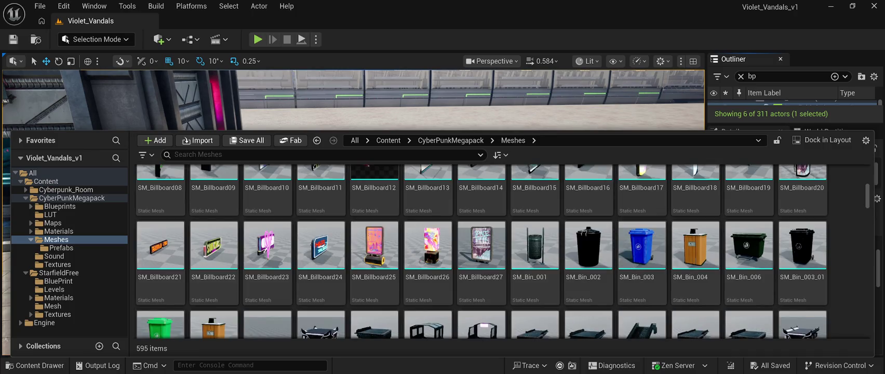
left_click(748, 247)
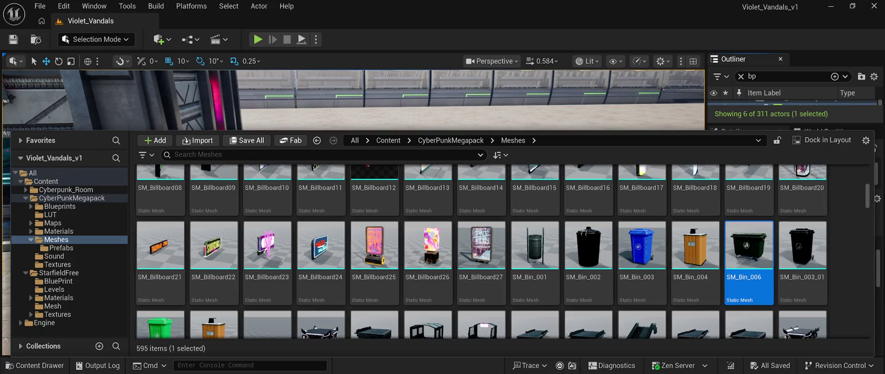
mouse_move(749, 247)
left_mouse_down()
mouse_move(389, 110)
mouse_move(390, 93)
mouse_move(322, 96)
left_mouse_up()
Step: Frame the green dumpster, slide it right across the pavement and turn it about its vertical axis
key("f")
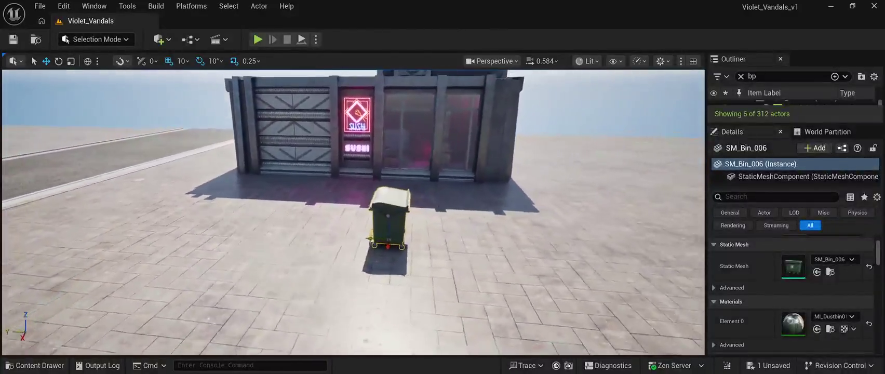
mouse_move(382, 218)
left_mouse_down()
mouse_move(651, 237)
mouse_move(642, 277)
mouse_move(520, 268)
mouse_move(492, 261)
mouse_move(649, 253)
left_mouse_up()
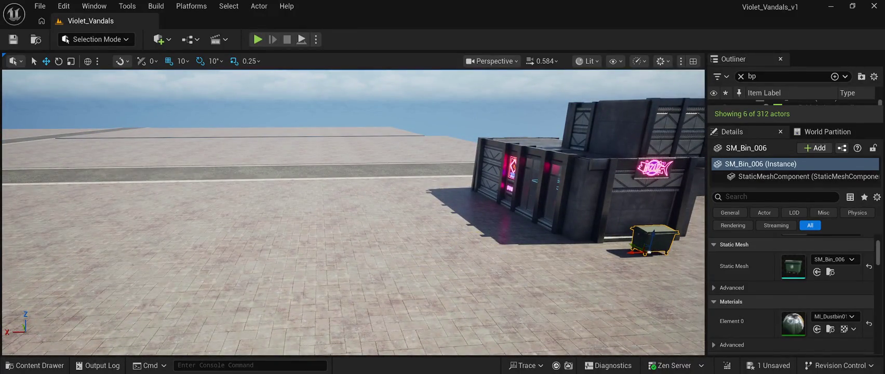
key("e")
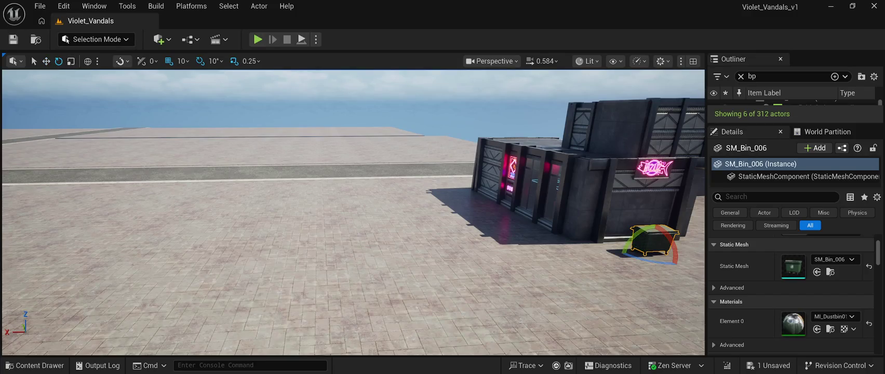
left_click_drag(649, 263, 530, 265)
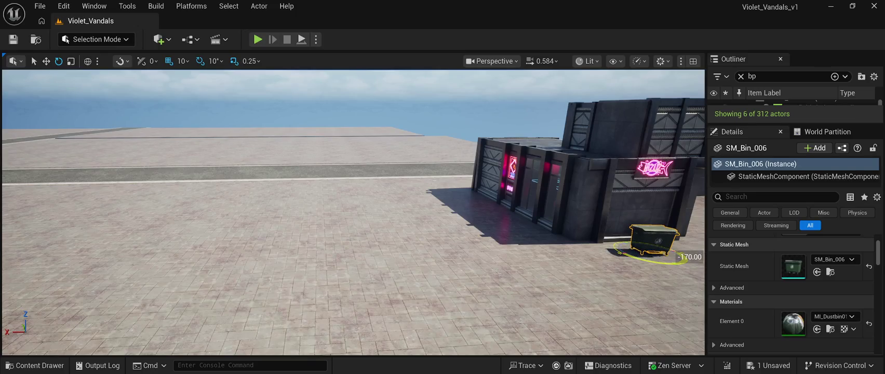
key("w")
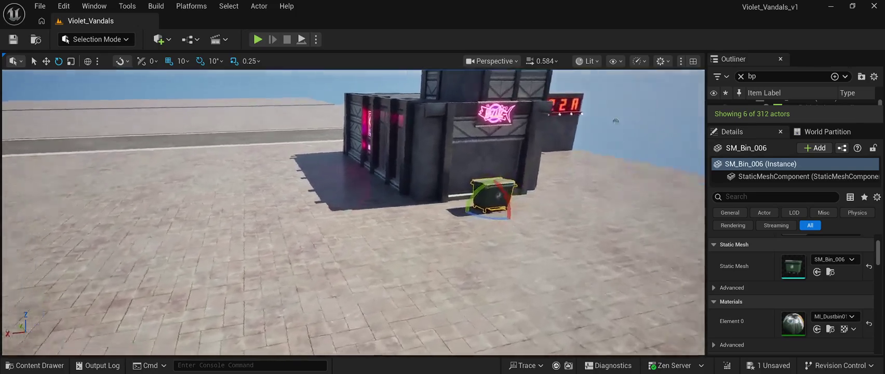
key("s")
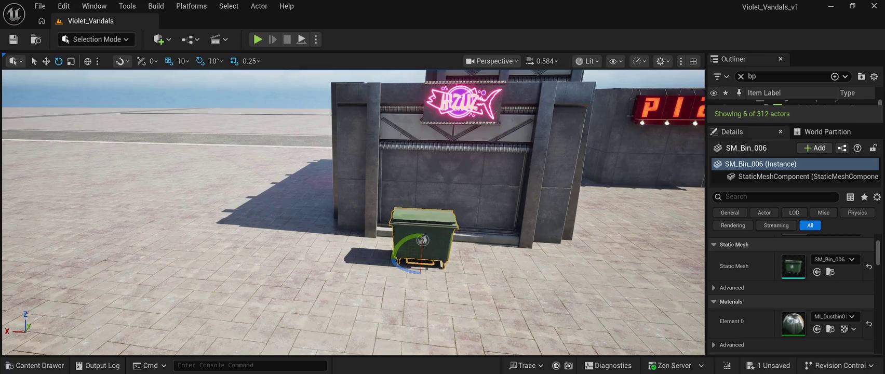
Step: Push the dumpster back against the wall beneath the pink neon fish sign
key("w")
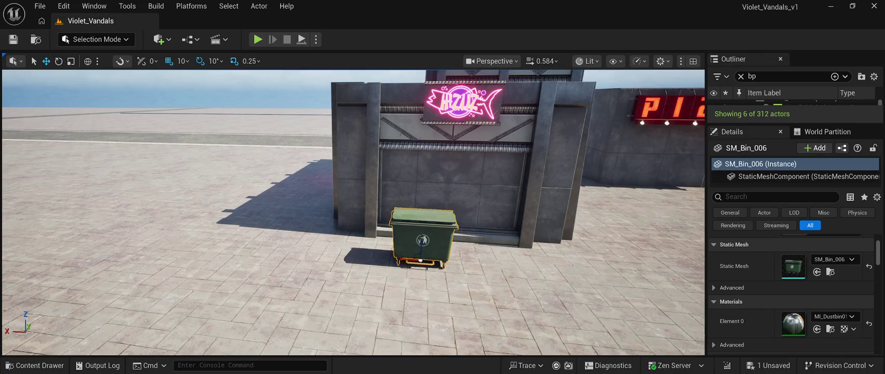
left_click_drag(421, 260, 491, 265)
key("f")
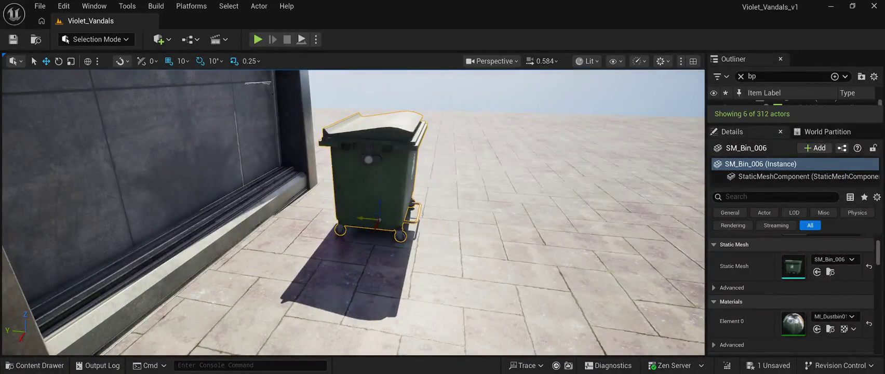
left_click_drag(360, 217, 205, 210)
key("f")
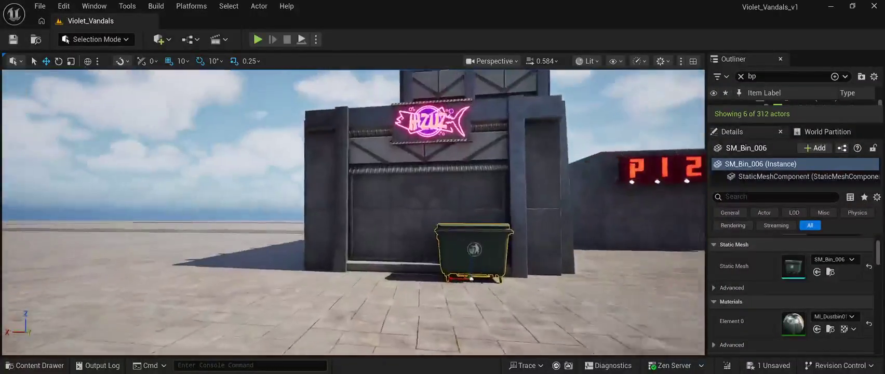
key("ctrl+b")
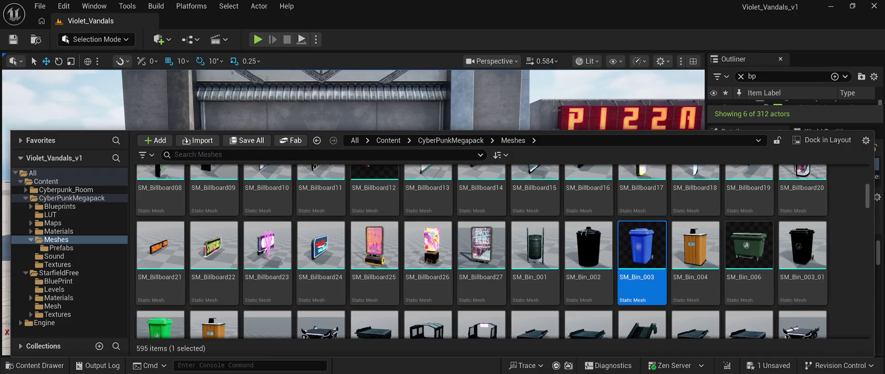
Step: Place the blue SM_Bin_003 bin on the pavement and rotate it about its vertical axis
left_click_drag(749, 244, 390, 260)
left_click_drag(293, 229, 291, 270)
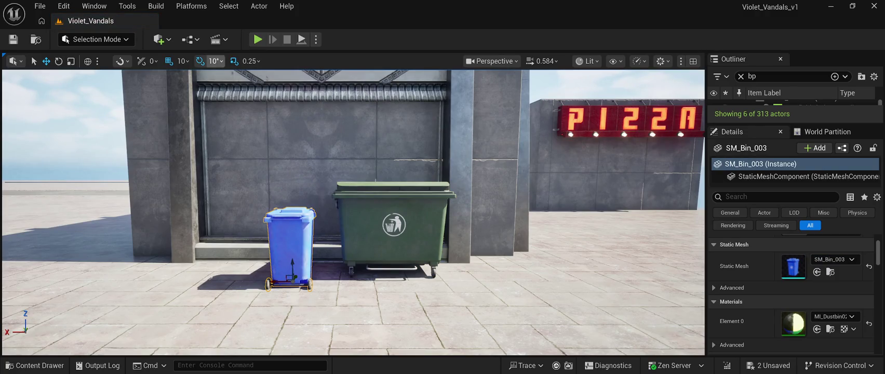
left_click(58, 60)
left_click_drag(312, 286, 325, 279)
left_click_drag(312, 283, 316, 286)
Step: Slide the blue bin next to the green dumpster
key("w")
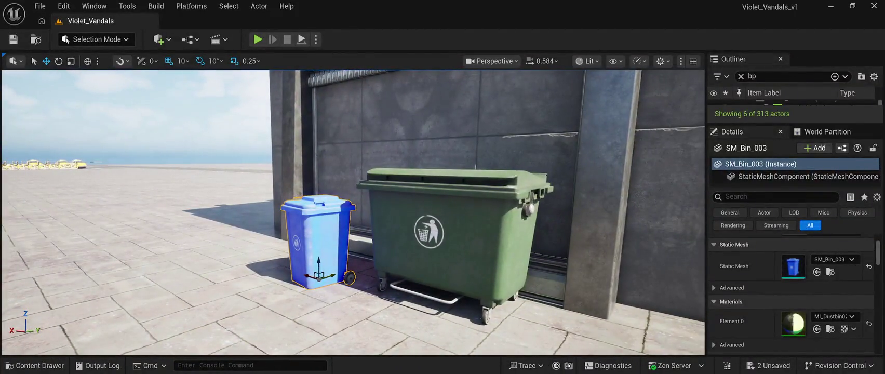
left_click_drag(334, 274, 356, 266)
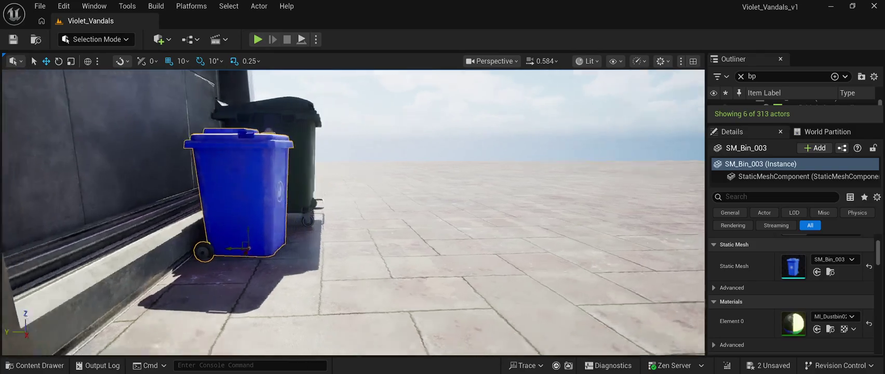
key("f")
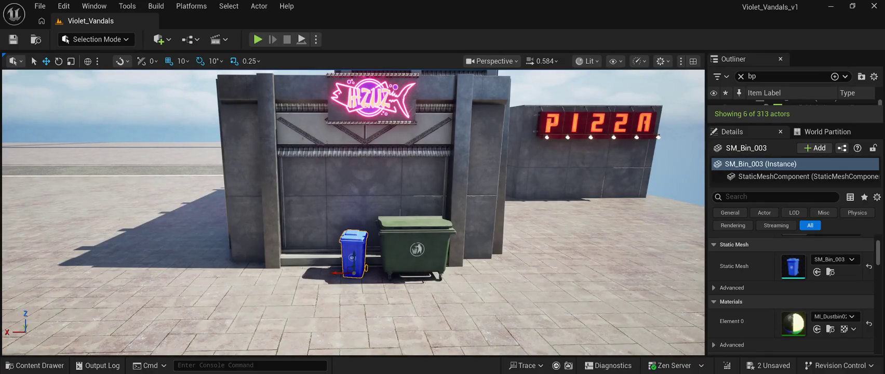
left_click(34, 365)
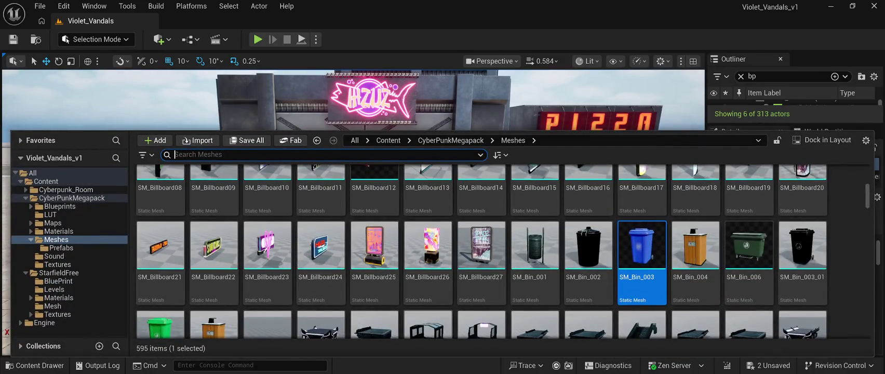
Step: Place the black SM_Bin_003_01 wheelie bin by the shop wall and turn it around 170°
scroll(642, 291, "down", 1)
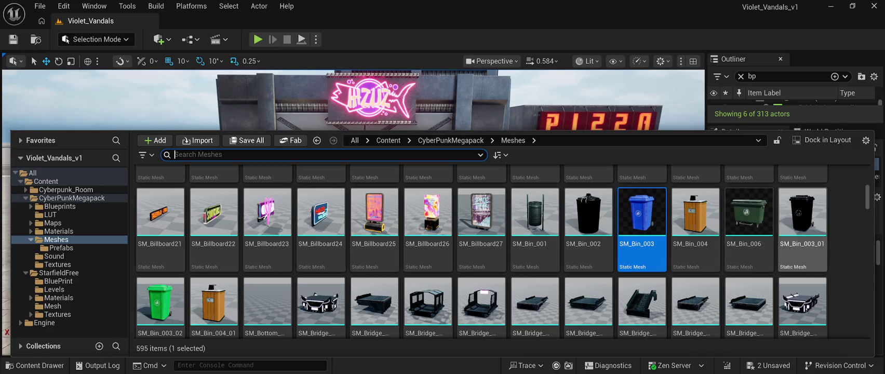
left_click(802, 228)
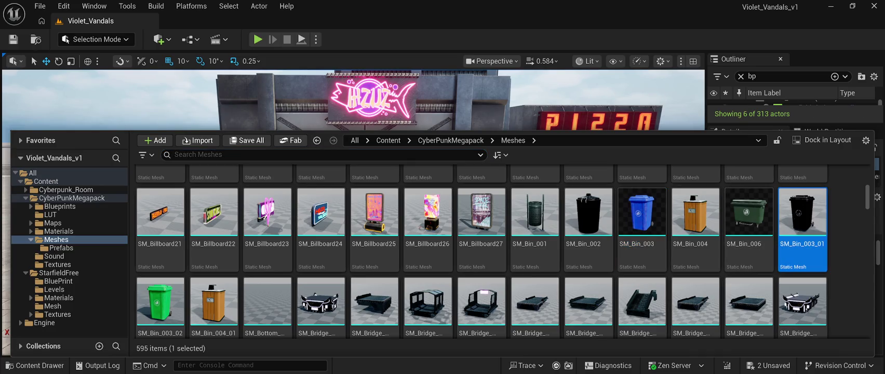
mouse_move(803, 229)
left_mouse_down()
mouse_move(311, 244)
mouse_move(291, 260)
mouse_move(296, 267)
left_mouse_up()
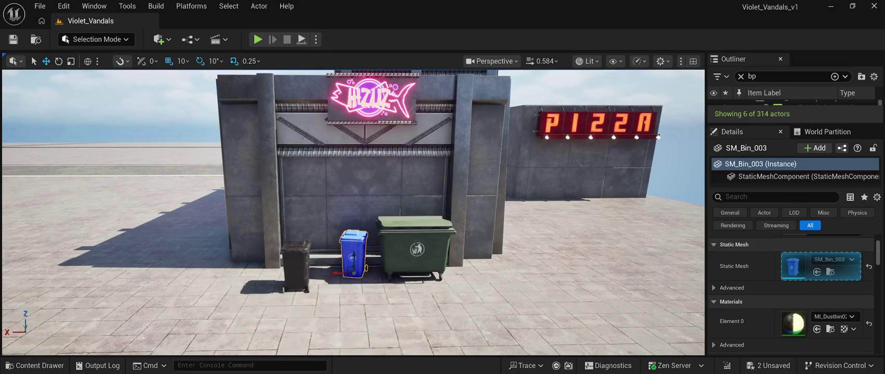
key("e")
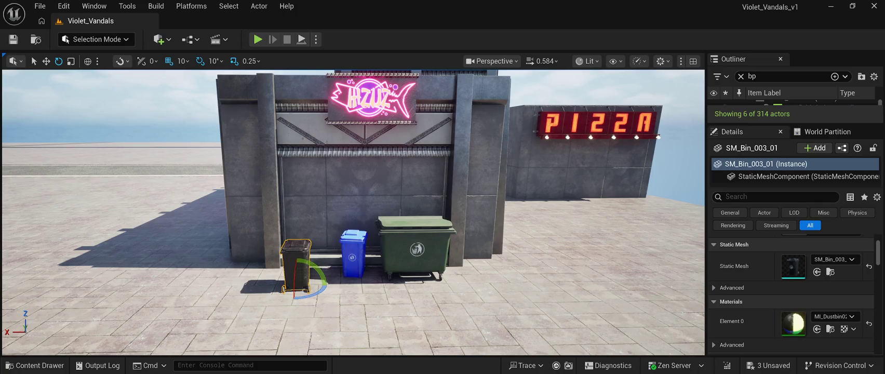
left_click_drag(312, 296, 266, 289)
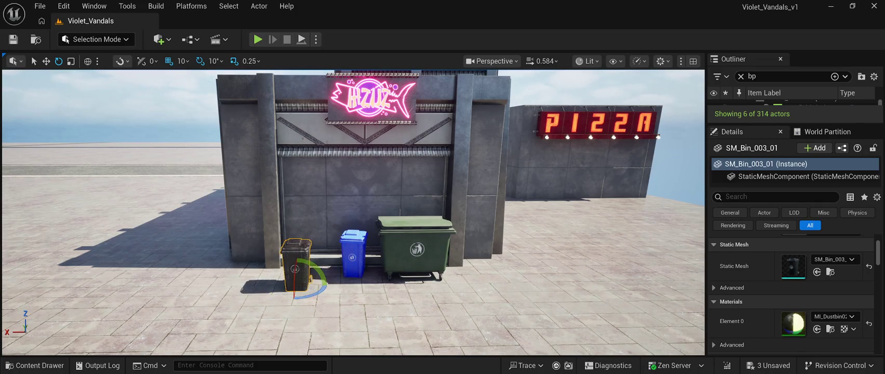
Step: Slide the black bin into line just left of the blue bin
key("w")
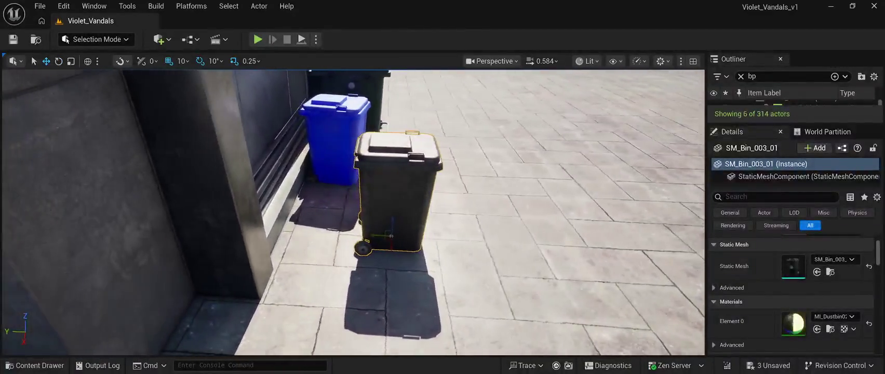
mouse_move(385, 235)
left_mouse_down()
mouse_move(304, 215)
mouse_move(329, 229)
left_mouse_up()
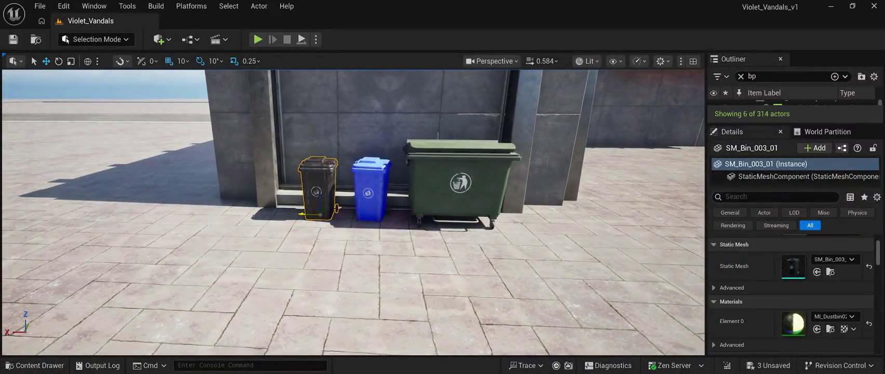
left_click_drag(303, 213, 318, 213)
key("ctrl+space")
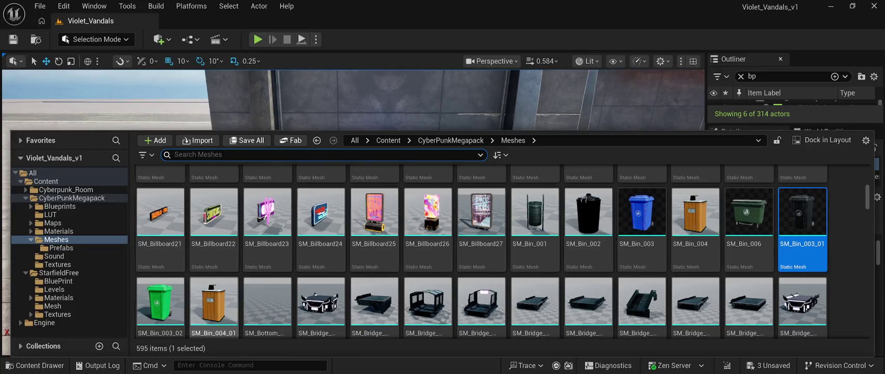
Step: Place the green SM_Bin_003_02 bin, turn it forward and position it left of the black bin
left_click(161, 301)
mouse_move(160, 302)
left_mouse_down()
mouse_move(250, 125)
mouse_move(271, 178)
mouse_move(273, 222)
left_mouse_up()
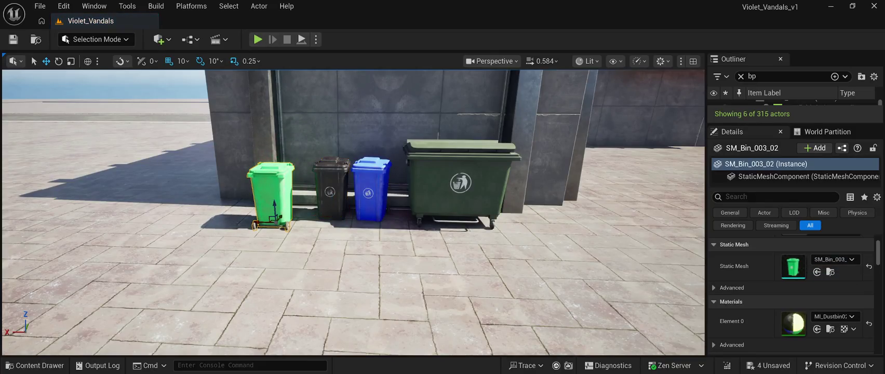
key("e")
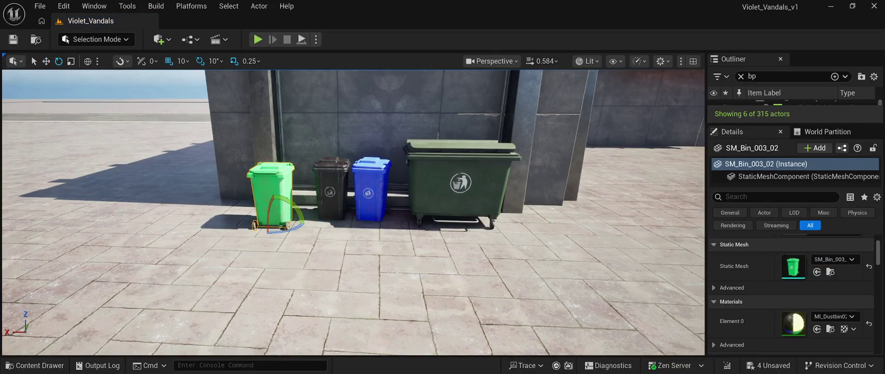
left_click_drag(297, 226, 304, 224)
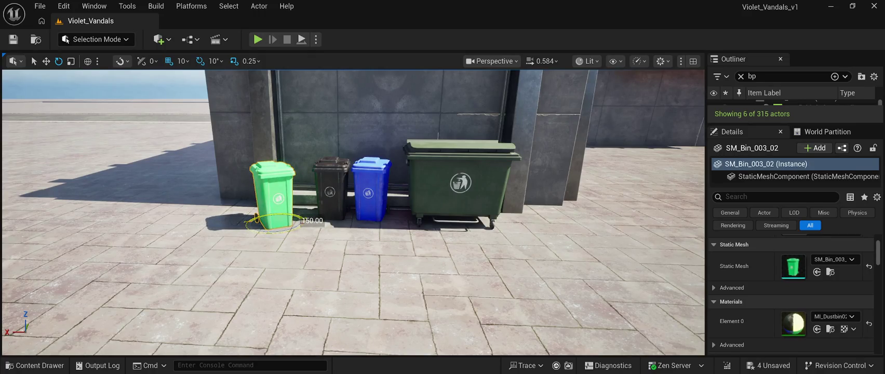
key("w")
mouse_move(353, 208)
left_mouse_down()
mouse_move(301, 197)
mouse_move(298, 181)
mouse_move(284, 224)
mouse_move(270, 222)
mouse_move(285, 227)
left_mouse_up()
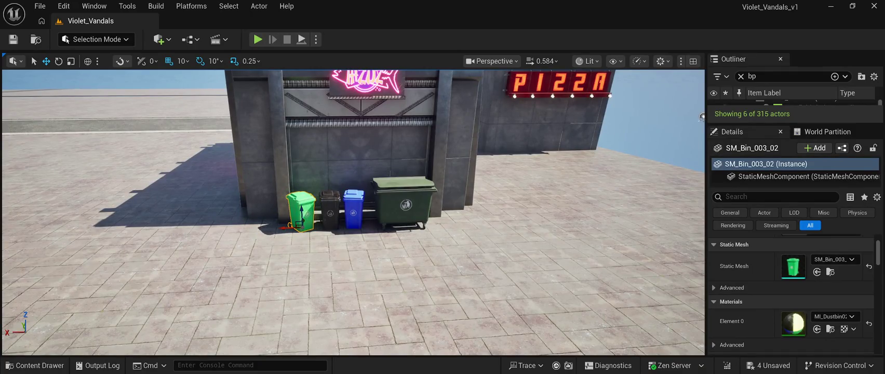
Step: Save the level and fly the camera back to view the shopfront, selecting the black bin
left_click(13, 39)
mouse_move(682, 120)
left_mouse_down()
mouse_move(542, 158)
mouse_move(610, 192)
mouse_move(571, 171)
mouse_move(630, 104)
mouse_move(660, 133)
mouse_move(628, 135)
left_mouse_up()
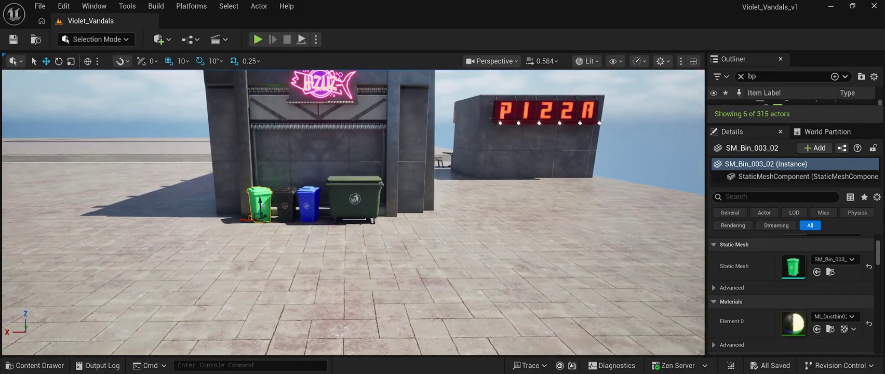
left_click(286, 204, "ctrl")
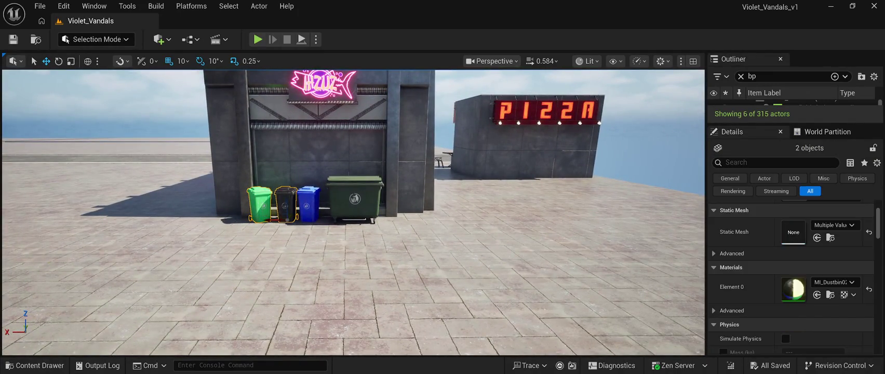
Step: Duplicate the four selected bins and move the copies along the PIZZA shop wall
left_click(309, 204, "ctrl")
left_click(355, 200, "ctrl")
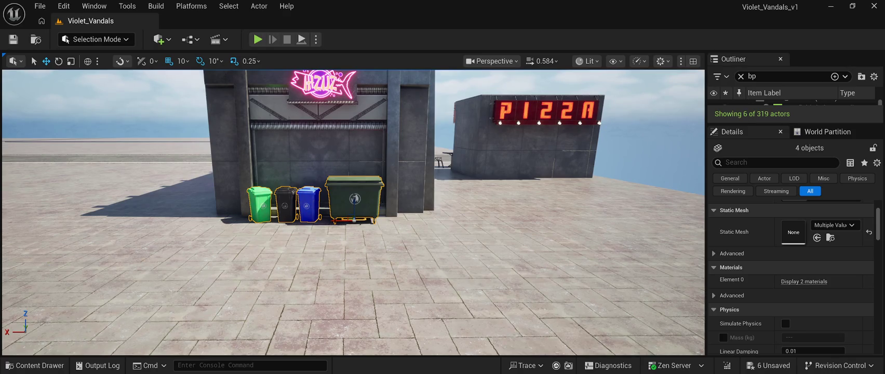
mouse_move(355, 220)
left_mouse_down()
mouse_move(595, 217)
mouse_move(496, 182)
mouse_move(561, 179)
mouse_move(580, 197)
mouse_move(574, 182)
left_mouse_up()
mouse_move(502, 209)
left_mouse_down()
mouse_move(457, 199)
mouse_move(457, 177)
mouse_move(458, 199)
mouse_move(457, 177)
mouse_move(457, 199)
mouse_move(478, 196)
mouse_move(454, 252)
left_mouse_up()
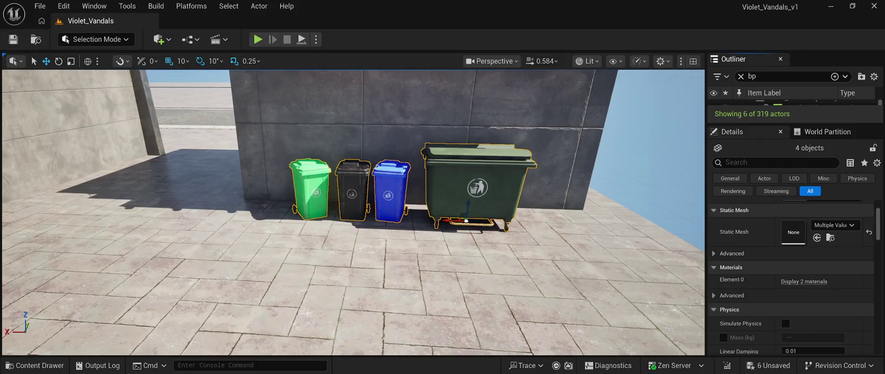
Step: Rearrange the copies: green bin forward, black behind it, blue past the dumpster angled -20°
left_click(310, 190)
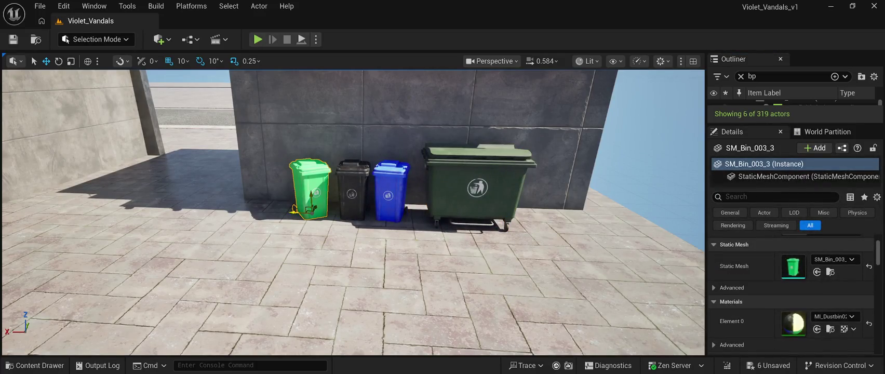
left_click_drag(299, 206, 274, 251)
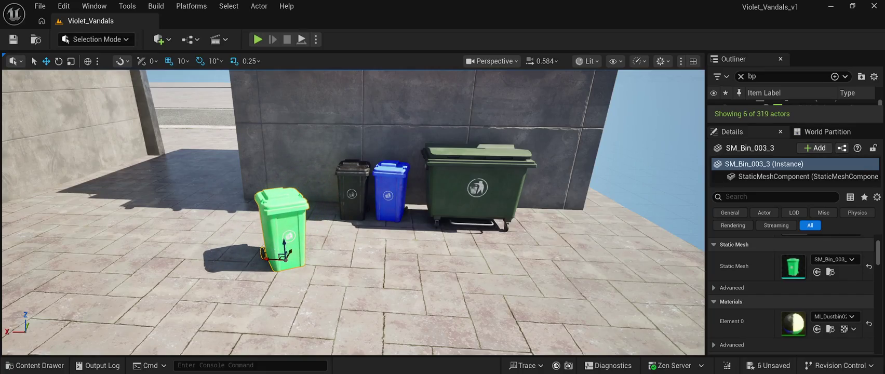
left_click(352, 198)
left_click_drag(353, 215, 280, 208)
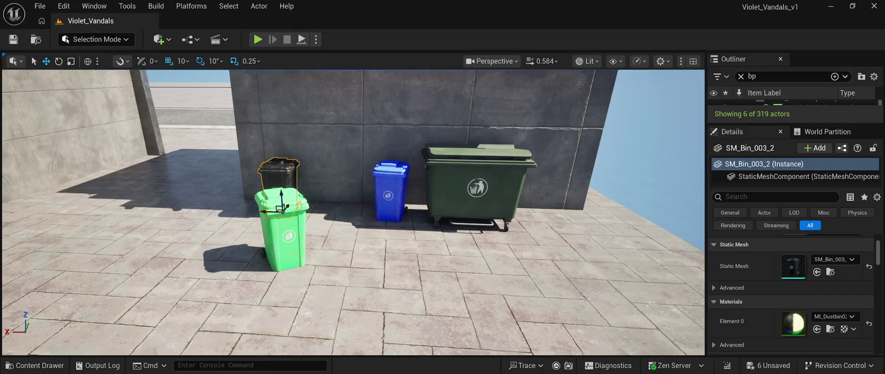
left_click(390, 195)
mouse_move(387, 211)
left_mouse_down()
mouse_move(550, 218)
mouse_move(536, 217)
left_mouse_up()
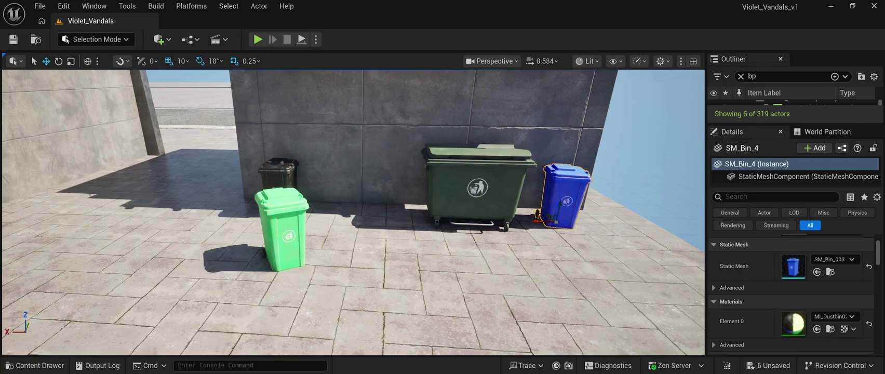
key("e")
left_click_drag(537, 213, 532, 216)
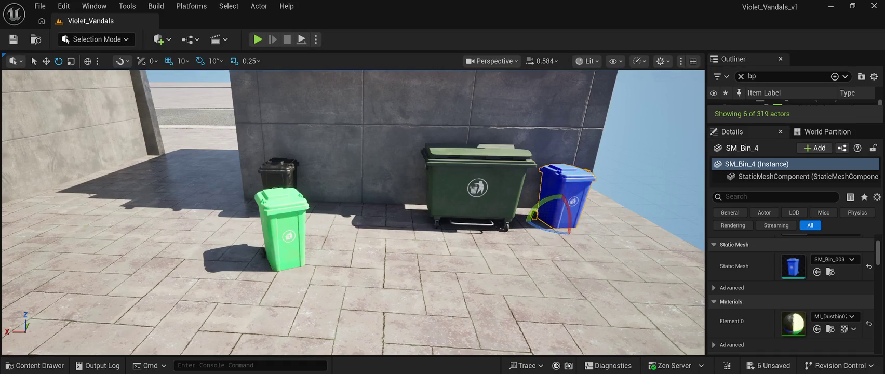
Step: Adjust the copied green bin's rotation and pan the view along the wall
left_click(284, 234)
mouse_move(264, 254)
left_mouse_down()
mouse_move(253, 258)
mouse_move(339, 223)
mouse_move(352, 204)
mouse_move(311, 213)
left_mouse_up()
key("w")
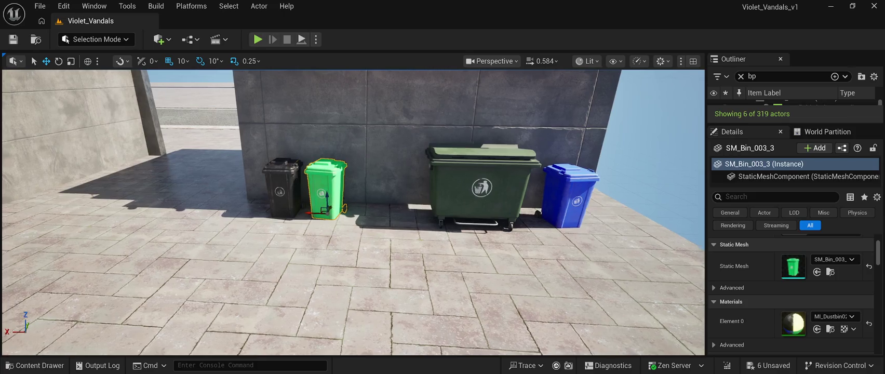
scroll(547, 136, "down", 5)
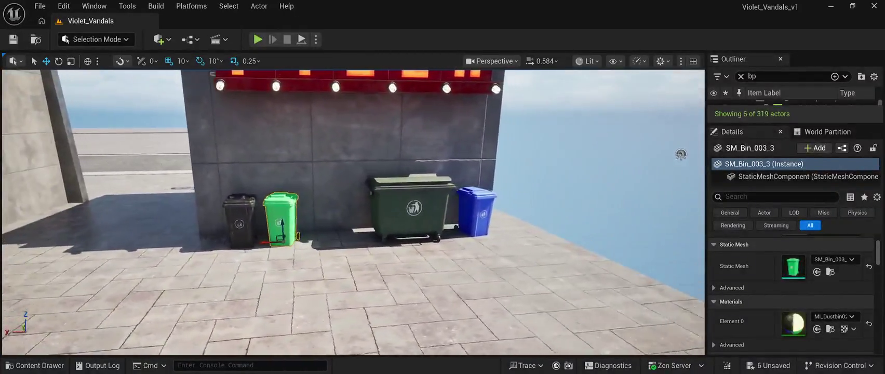
mouse_move(681, 154)
left_mouse_down()
mouse_move(661, 154)
mouse_move(651, 189)
mouse_move(658, 163)
left_mouse_up()
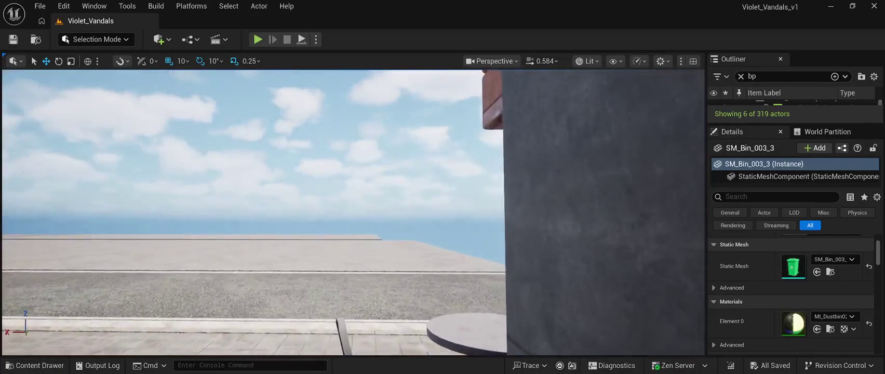
key("alt+p")
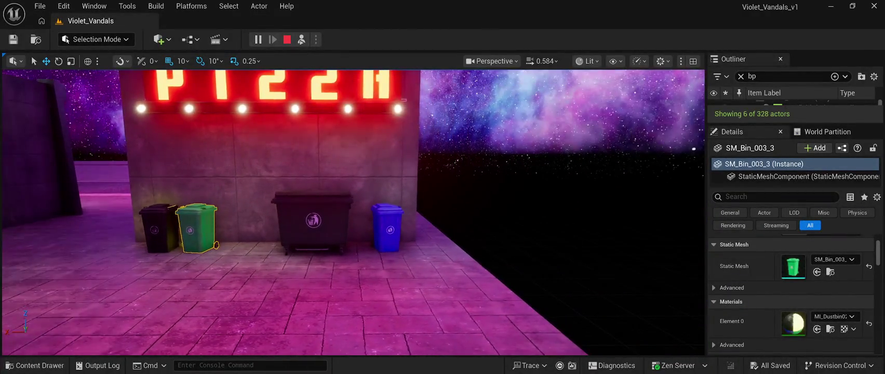
left_click(769, 103)
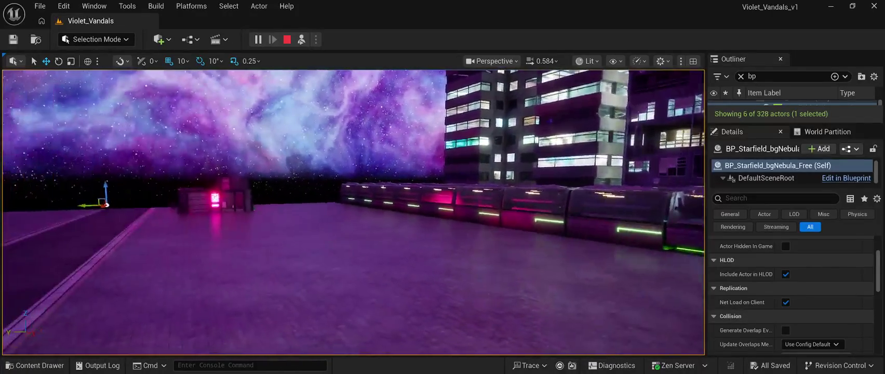
key("Escape")
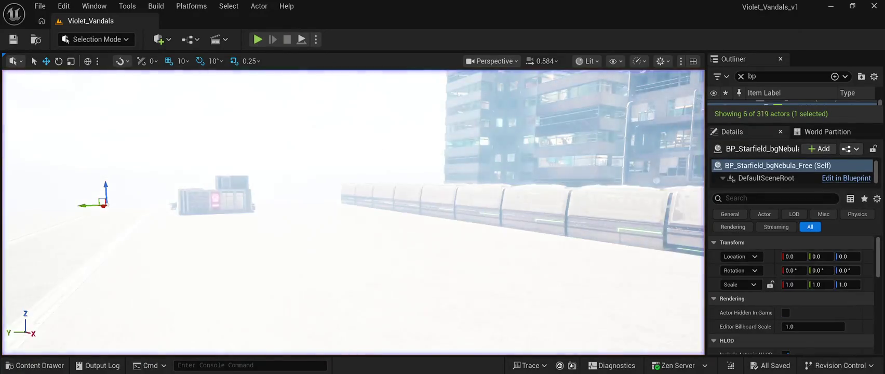
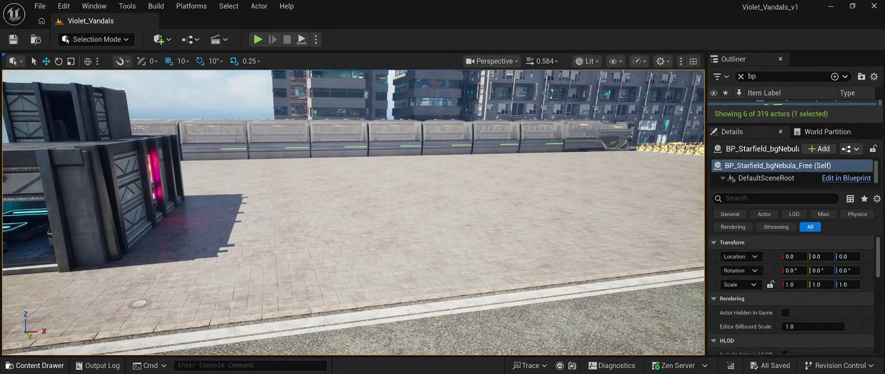
Step: Browse the CyberPunkMegapack mesh assets and fly the view along the street toward the stalls
left_click(35, 365)
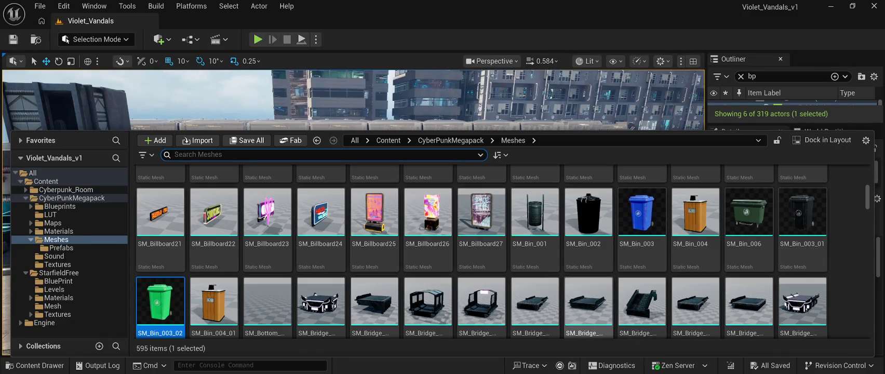
scroll(642, 291, "down", 1)
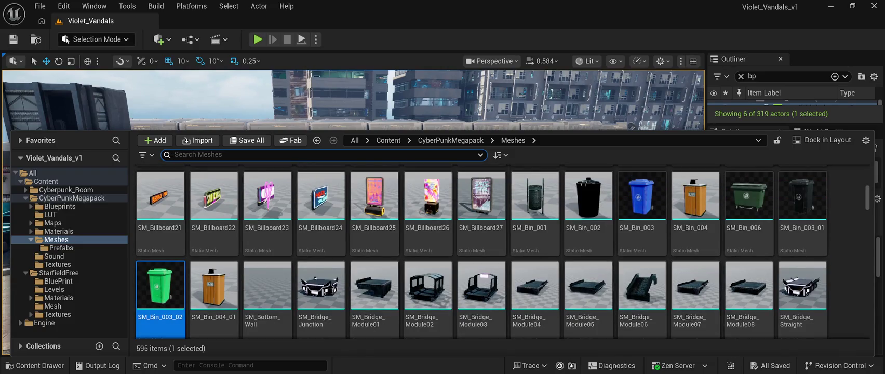
key("ctrl+space")
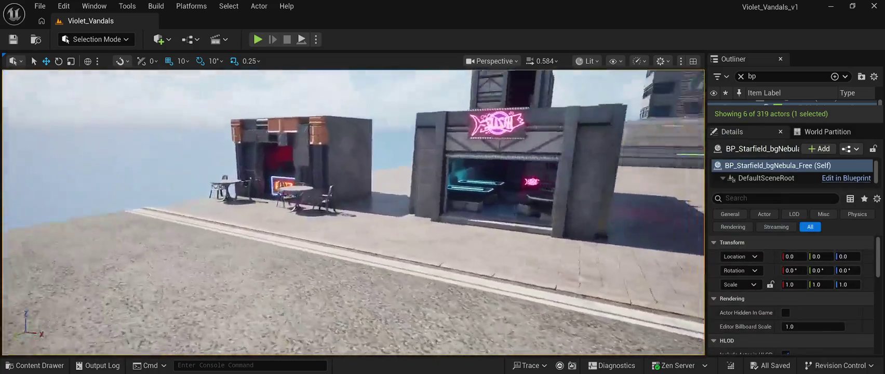
key("a")
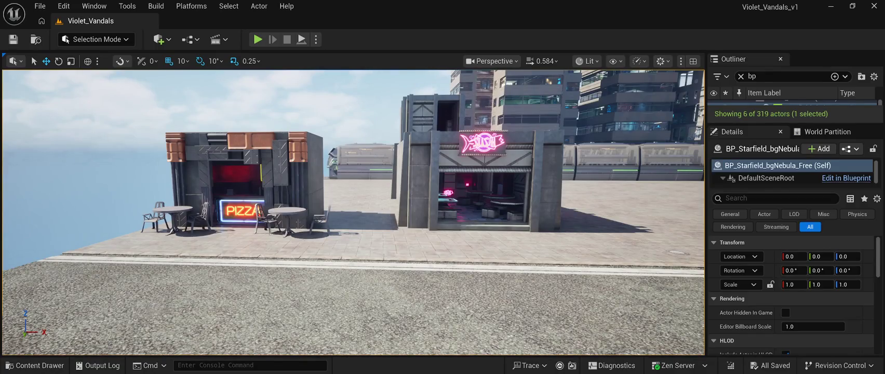
Step: Scroll the Meshes grid down to the street lamps and select SM_Lamp_003
left_click(34, 365)
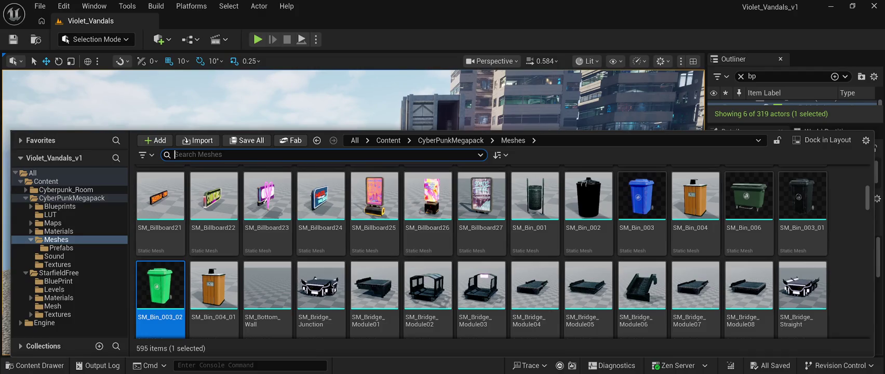
scroll(480, 253, "down", 10)
scroll(535, 255, "down", 5)
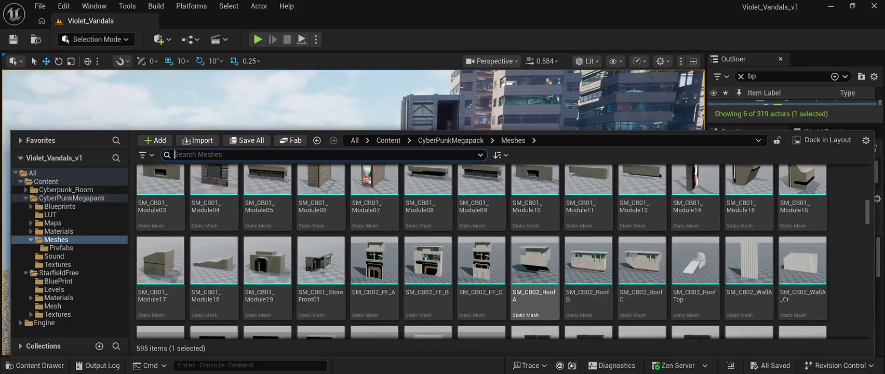
scroll(535, 276, "down", 4)
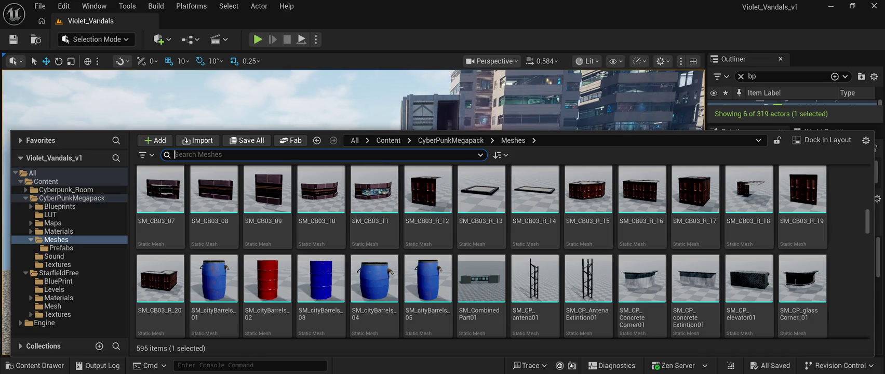
scroll(589, 234, "down", 3)
scroll(589, 234, "down", 5)
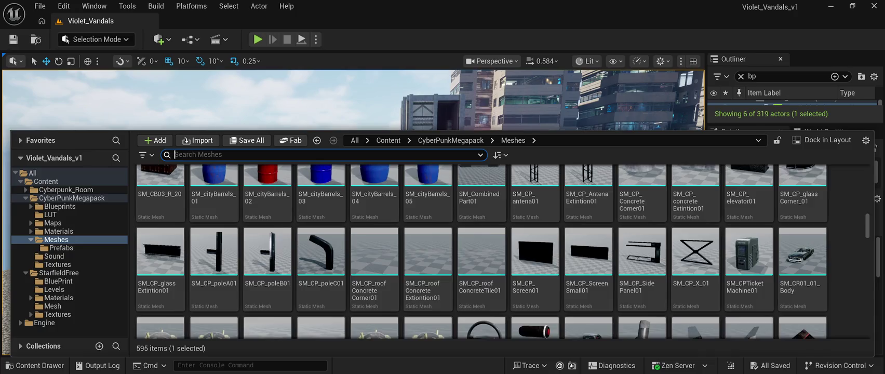
scroll(588, 218, "down", 1)
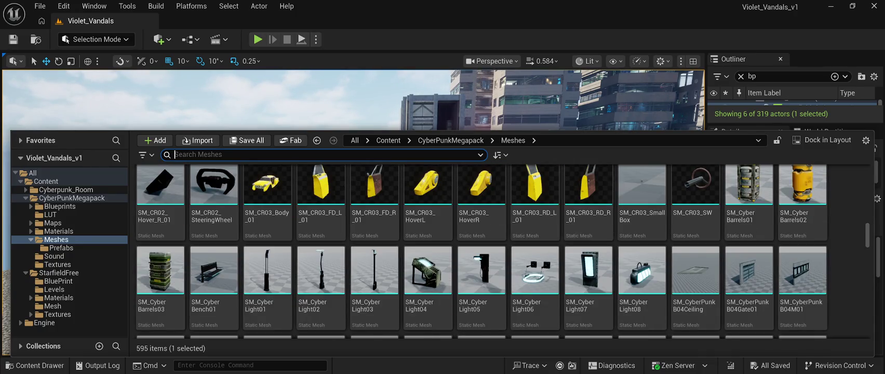
scroll(695, 249, "down", 1)
scroll(695, 244, "down", 1)
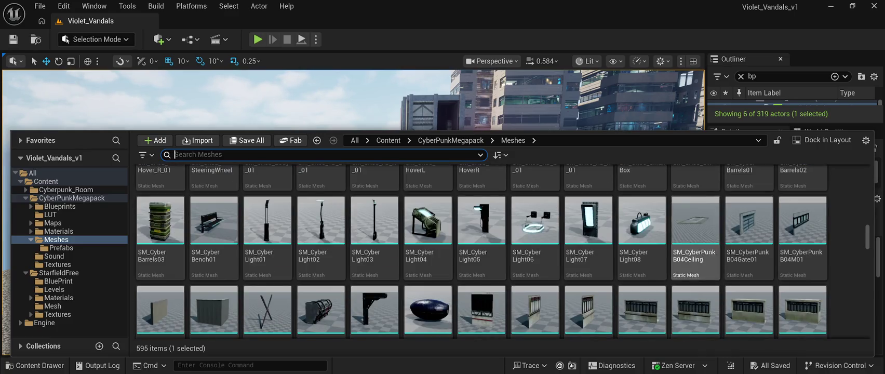
scroll(695, 239, "down", 2)
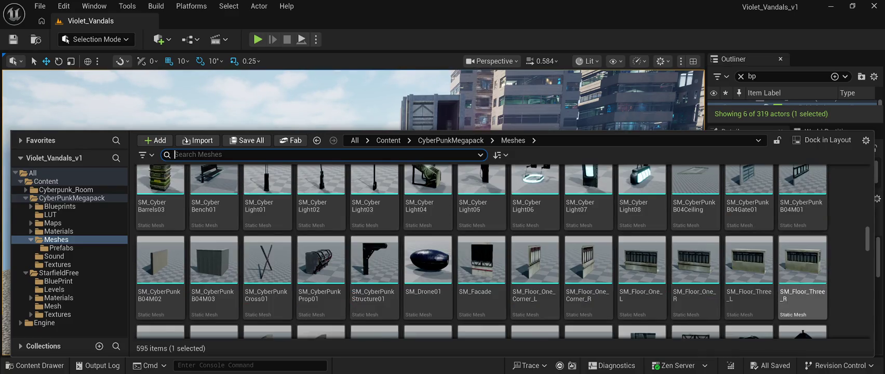
scroll(803, 270, "down", 7)
scroll(589, 260, "down", 6)
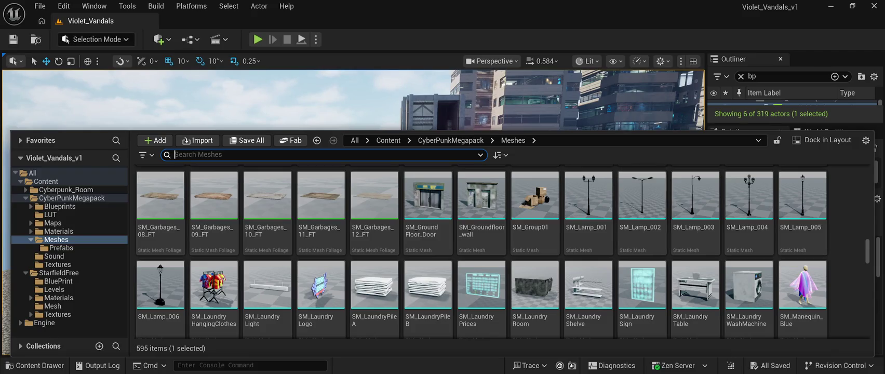
scroll(695, 218, "down", 1)
scroll(695, 250, "down", 1)
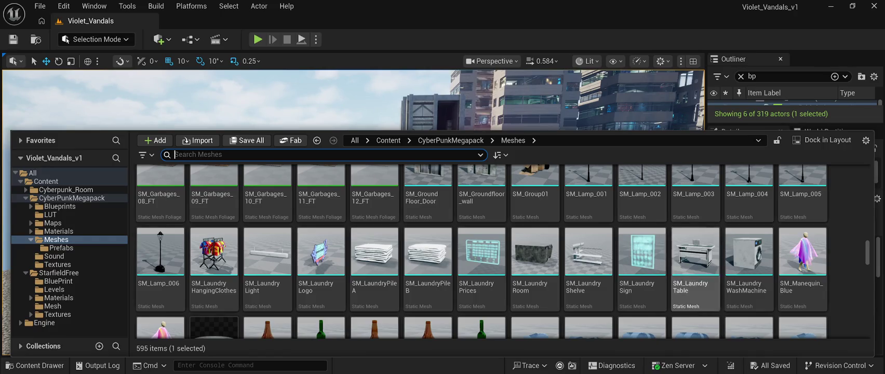
scroll(695, 249, "up", 3)
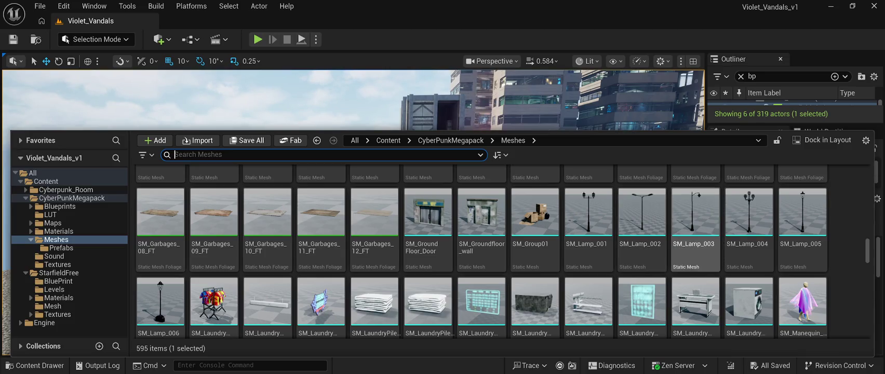
left_click(695, 218)
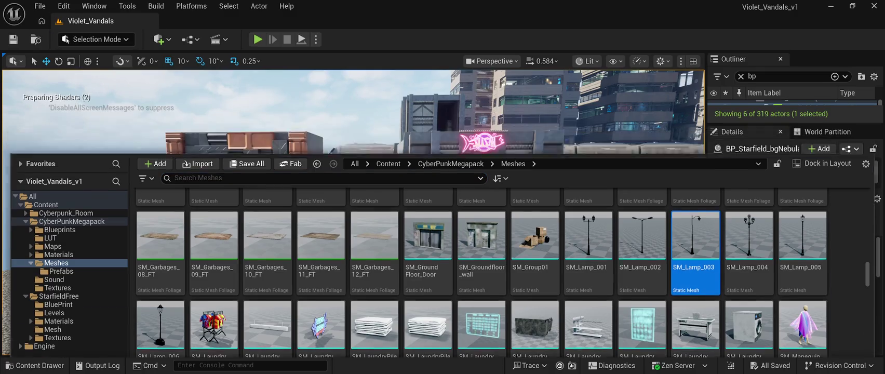
Step: Place SM_Lamp_003 on the sidewalk edge by the Pizza stall, rotate it -90° on Z, and duplicate it
mouse_move(696, 234)
left_mouse_down()
mouse_move(519, 244)
mouse_move(491, 260)
mouse_move(354, 255)
mouse_move(337, 208)
mouse_move(352, 174)
left_mouse_up()
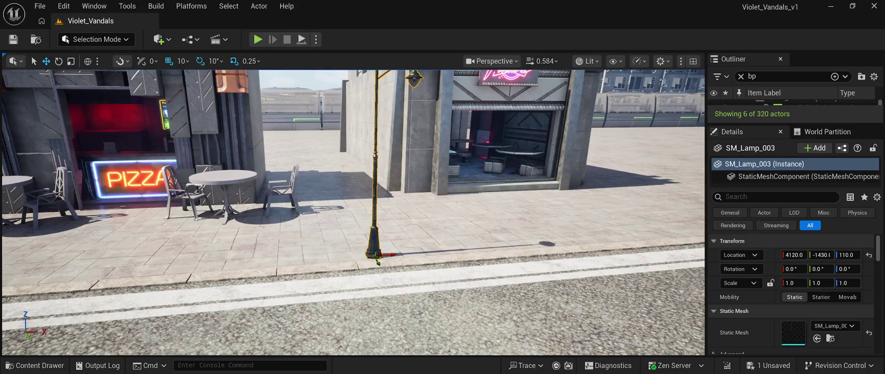
left_click(59, 61)
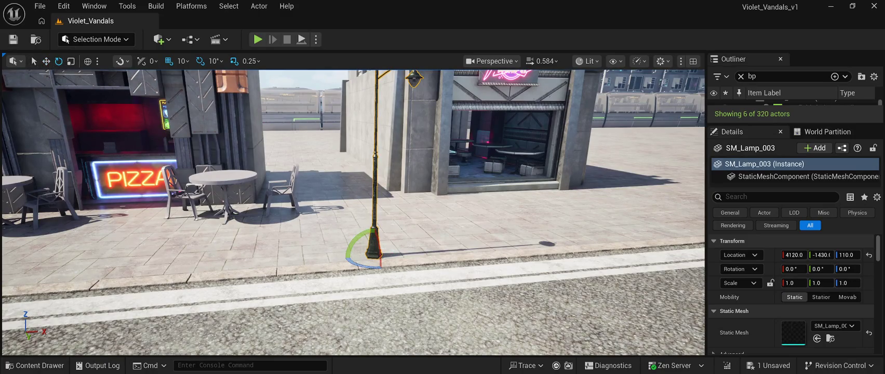
mouse_move(364, 265)
left_mouse_down()
mouse_move(597, 257)
mouse_move(364, 257)
mouse_move(364, 291)
left_mouse_up()
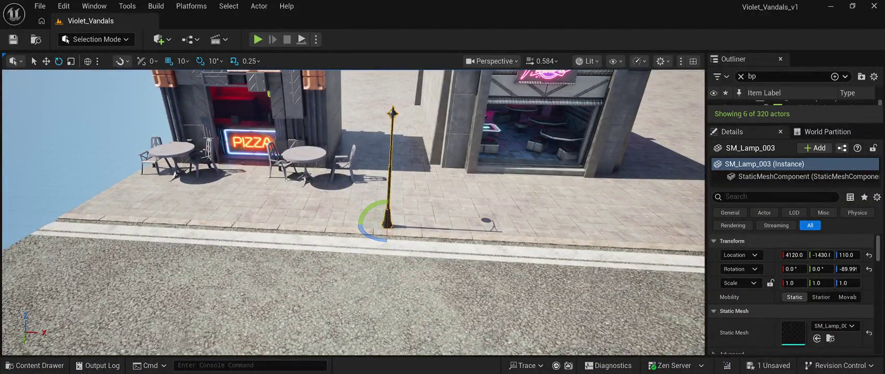
key("ctrl+d")
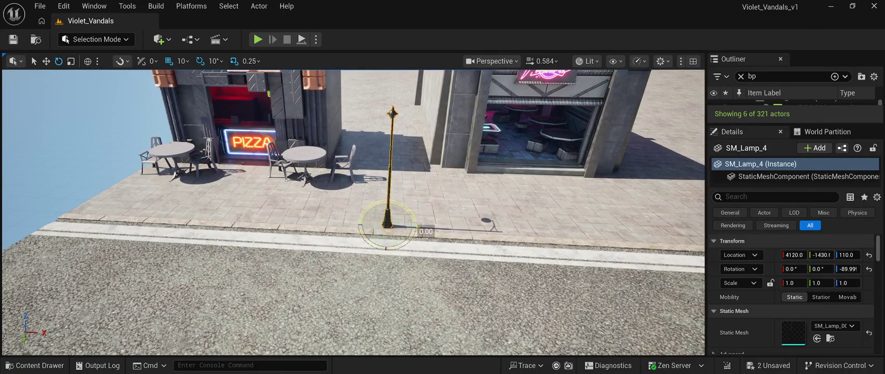
Step: Duplicate the existing street lamp and slide the copy further along the sidewalk edge
left_click(333, 231)
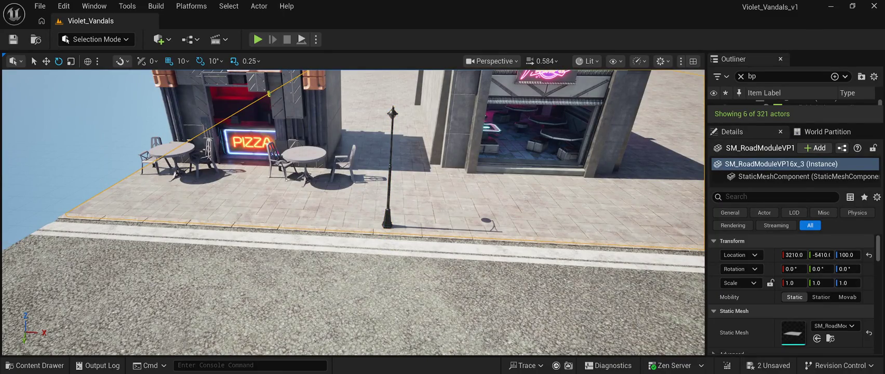
left_click(389, 203)
left_click_drag(388, 203, 260, 209)
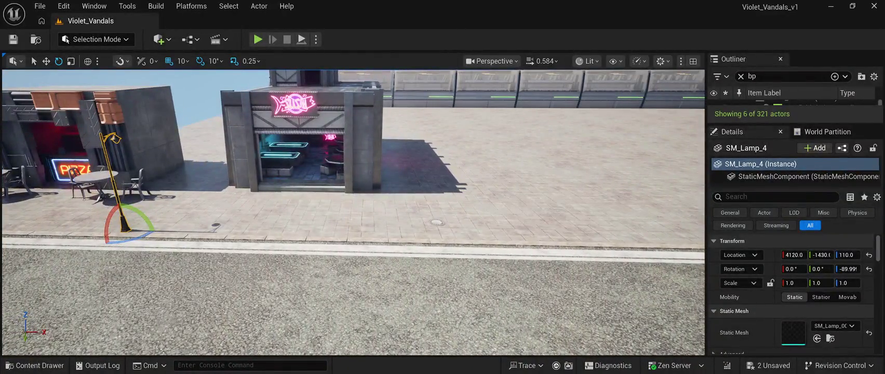
left_click(126, 186)
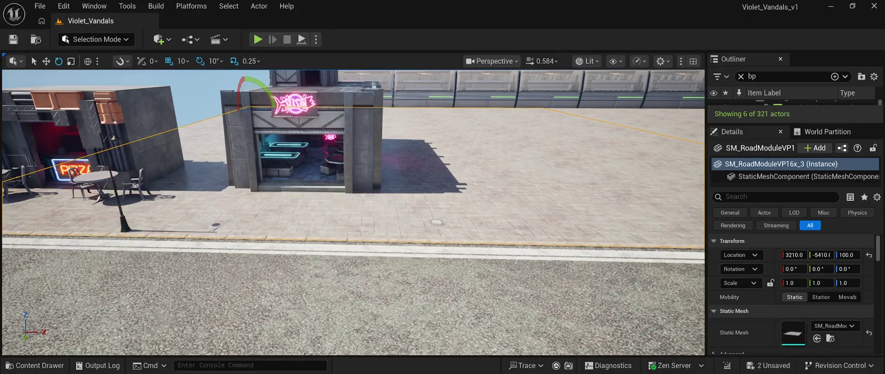
key("ctrl+v")
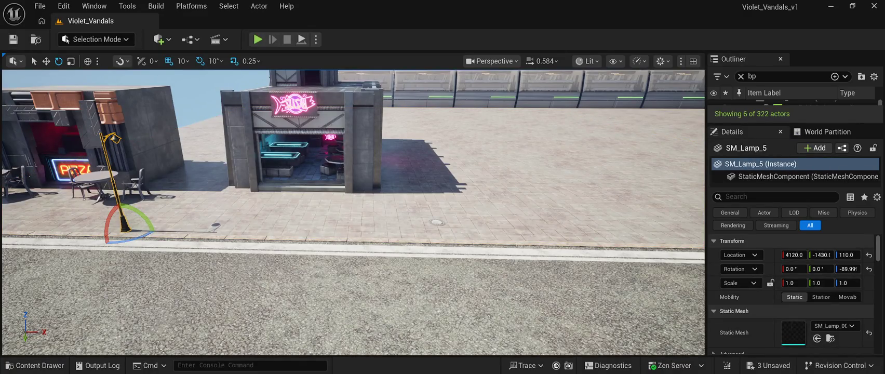
key("w")
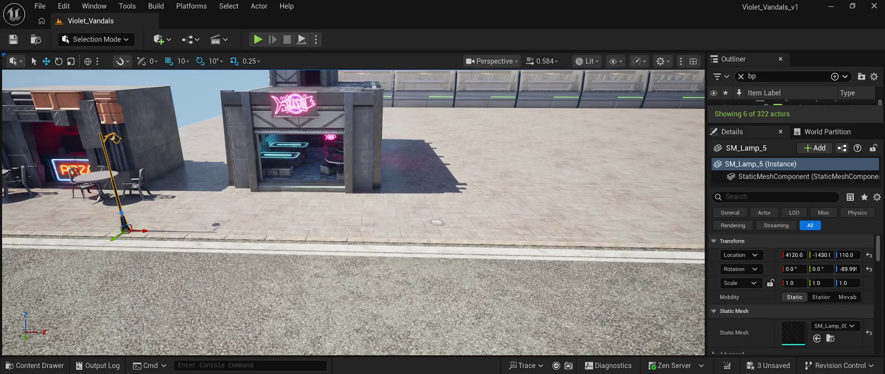
left_click_drag(139, 230, 437, 233)
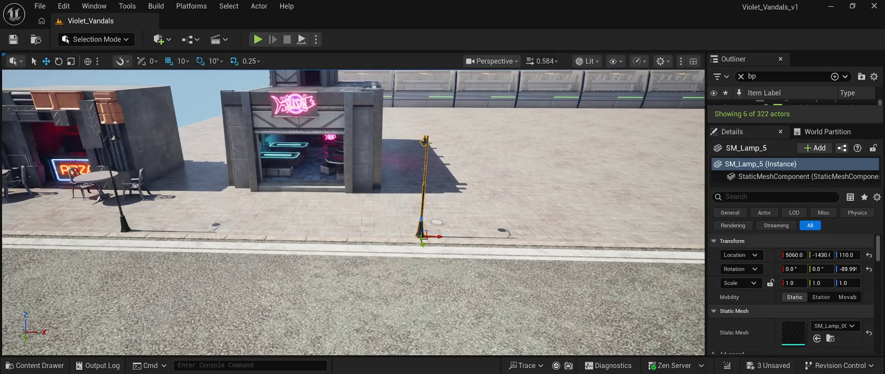
Step: Place further lamp copies along the sidewalk at even spacing, up to SM_Lamp_8 at X 7340
left_click(127, 187)
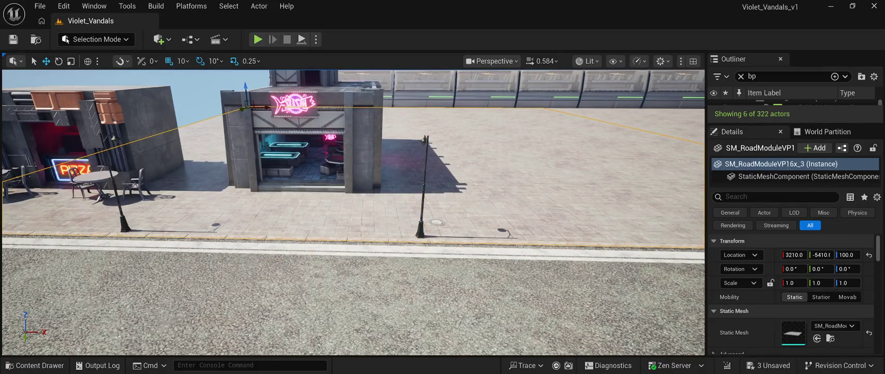
key("ctrl+z")
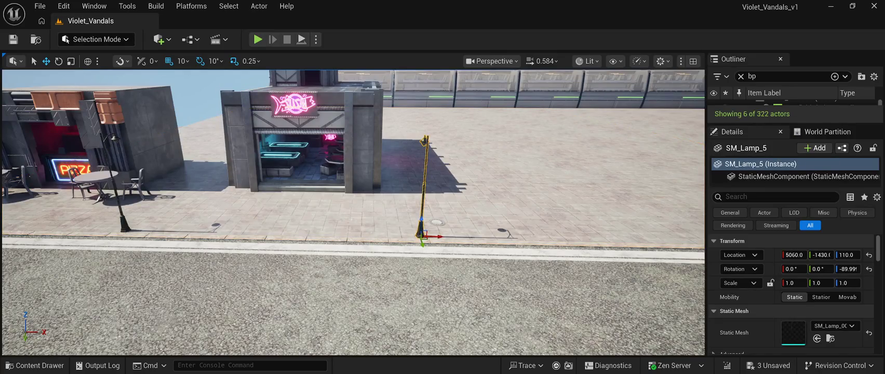
left_click_drag(440, 238, 691, 239)
key("f")
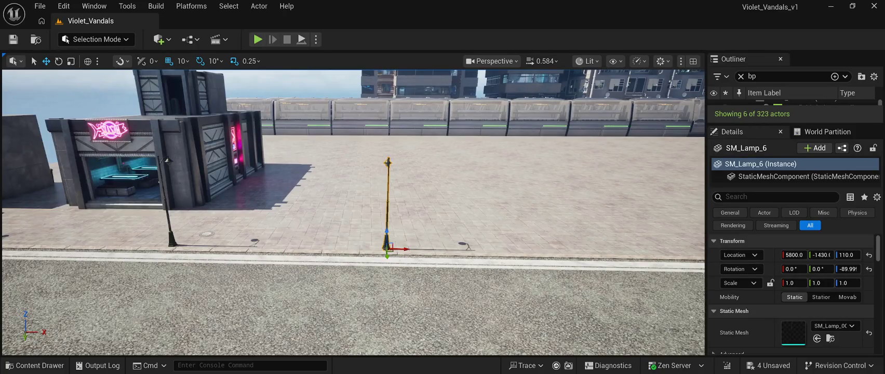
left_click_drag(403, 249, 611, 252, "alt")
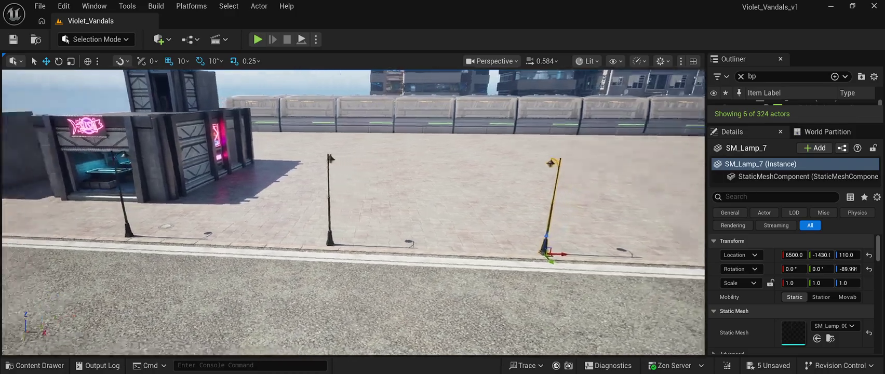
key("d")
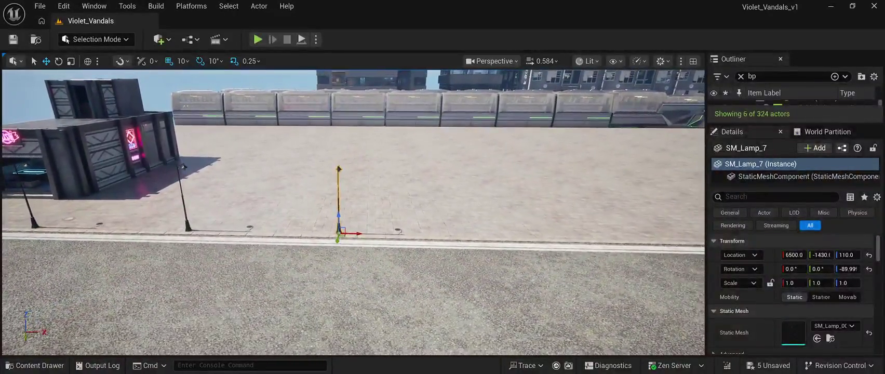
left_click_drag(339, 208, 339, 206, "alt")
Step: Add two more lamp copies along the sidewalk, pulling the second back to even spacing
left_click_drag(356, 234, 545, 237)
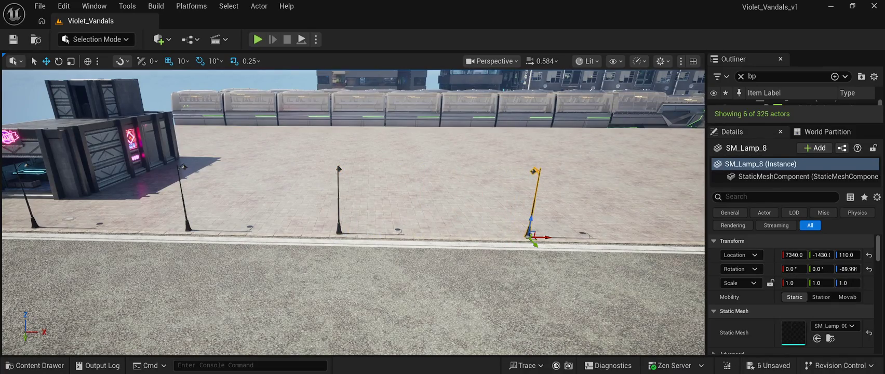
key("d")
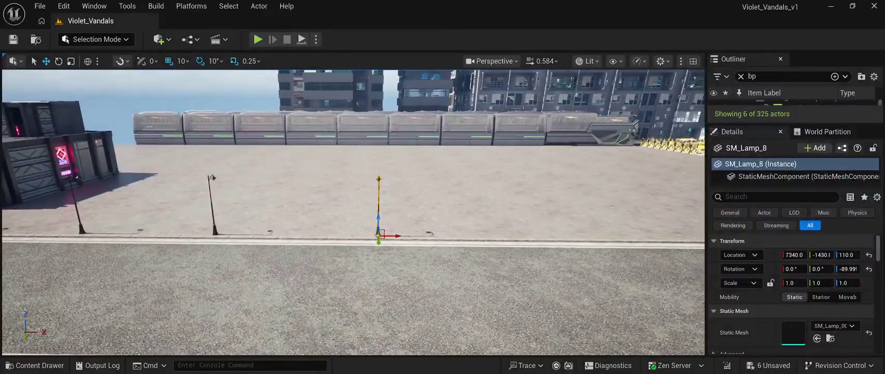
left_click_drag(396, 236, 594, 238, "alt")
left_click(468, 291)
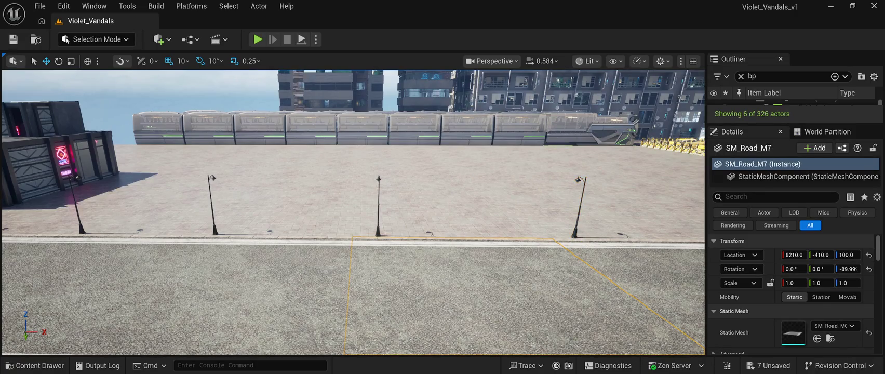
left_click(365, 147)
left_click(579, 208)
left_click_drag(592, 238, 548, 237)
key("s")
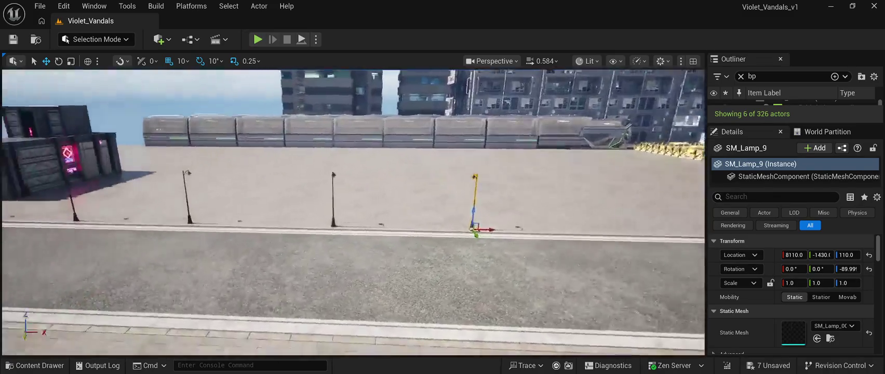
Step: Add three more lamps along the curb, the last at X 10910 near the taxi lot
key("ctrl+d")
left_click_drag(460, 224, 654, 242)
key("f")
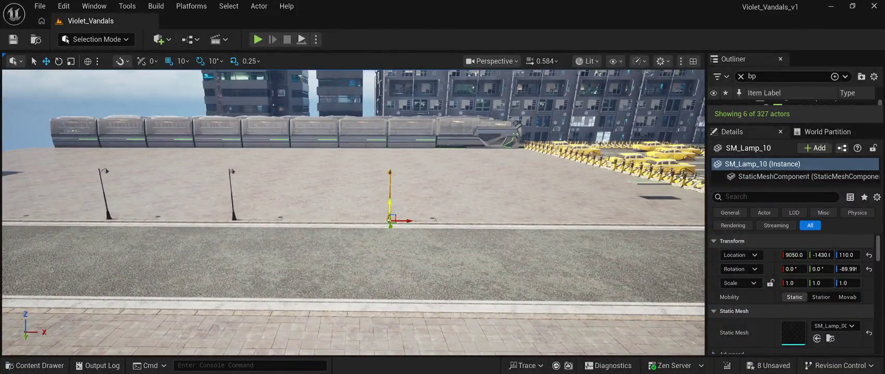
mouse_move(403, 221)
left_mouse_down()
mouse_move(578, 222)
mouse_move(565, 222)
left_mouse_up()
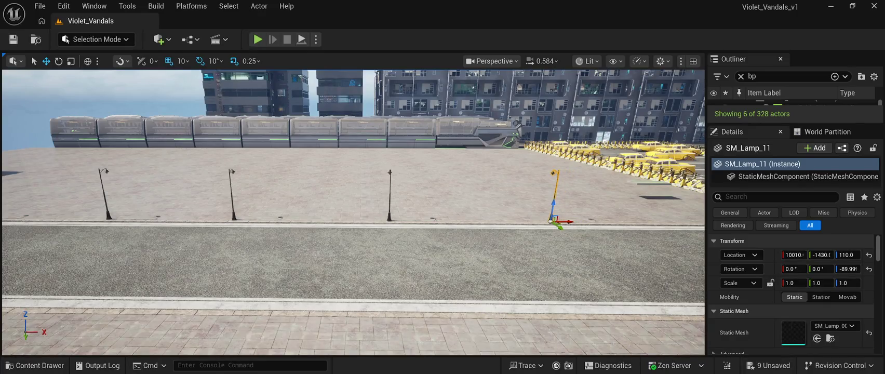
key("f")
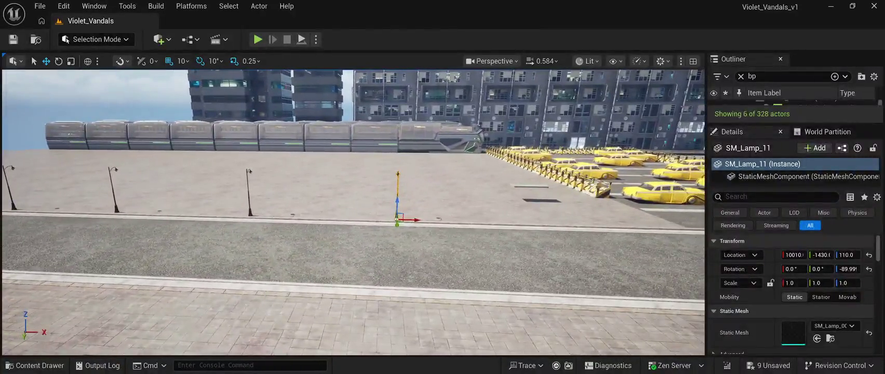
key("ctrl+d")
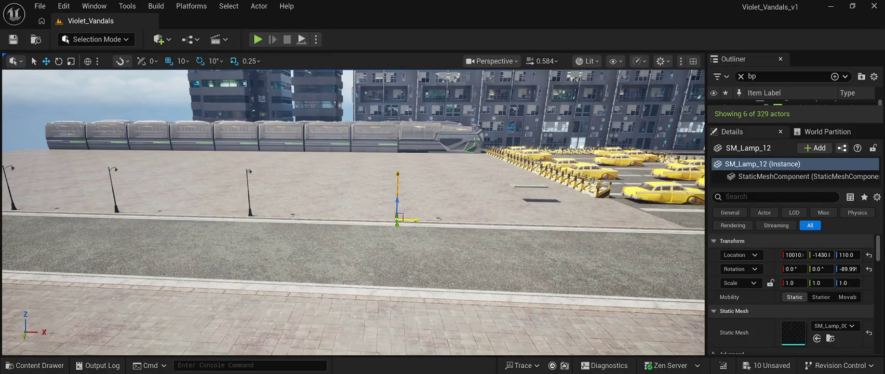
left_click_drag(412, 220, 559, 227)
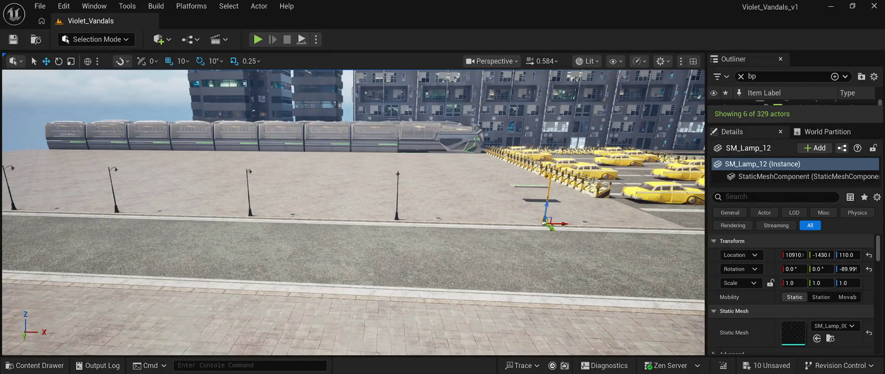